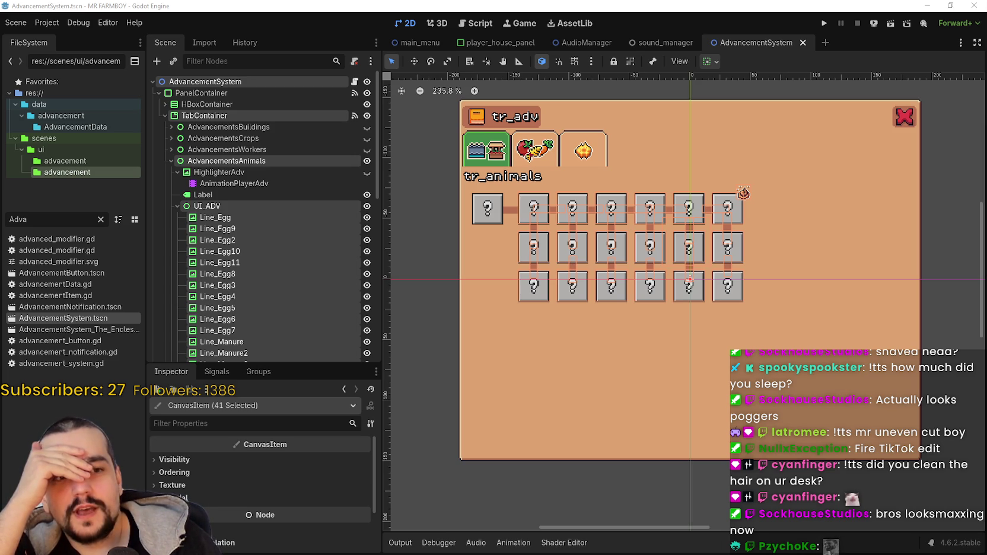
Step: Bring the TikTok browser window to the front, move it to the screen top, and reload it
key("alt+Tab")
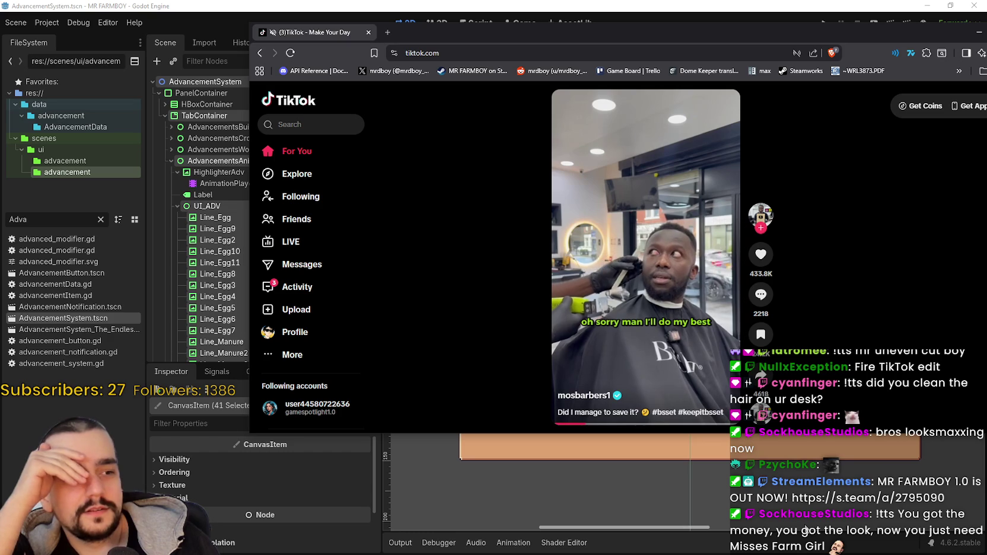
left_click_drag(741, 22, 649, 12)
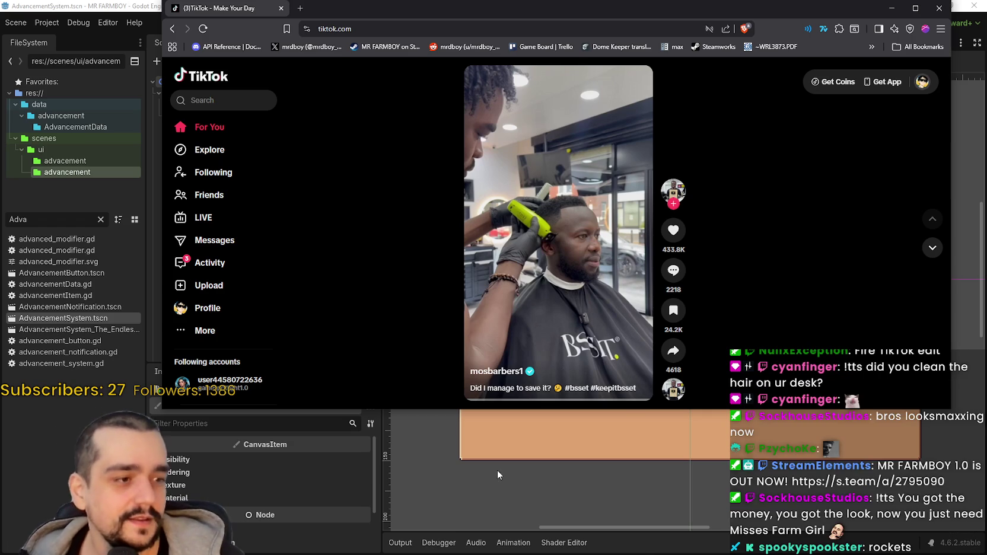
left_click(203, 29)
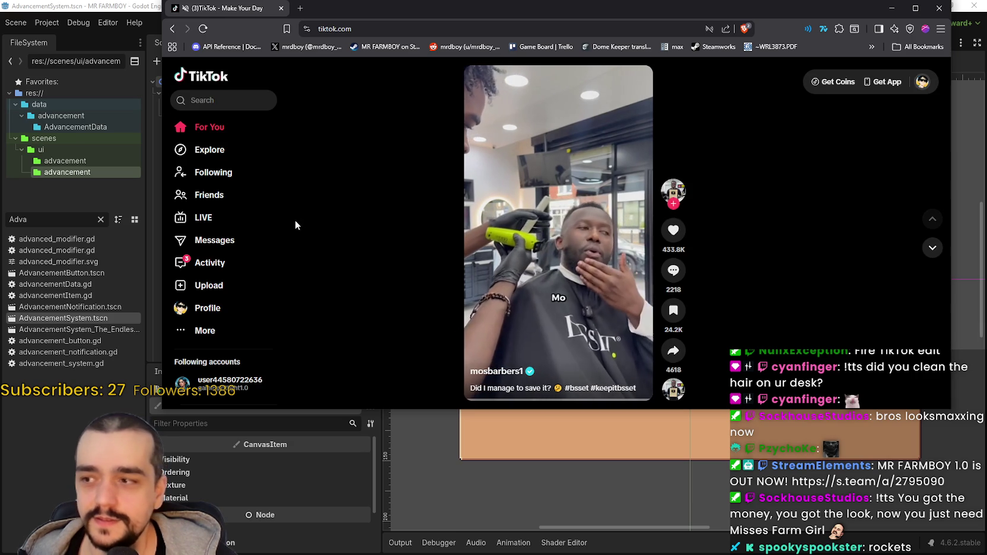
Step: Open the account's own TikTok profile page, then switch to the Discord stream chat
left_click(217, 306)
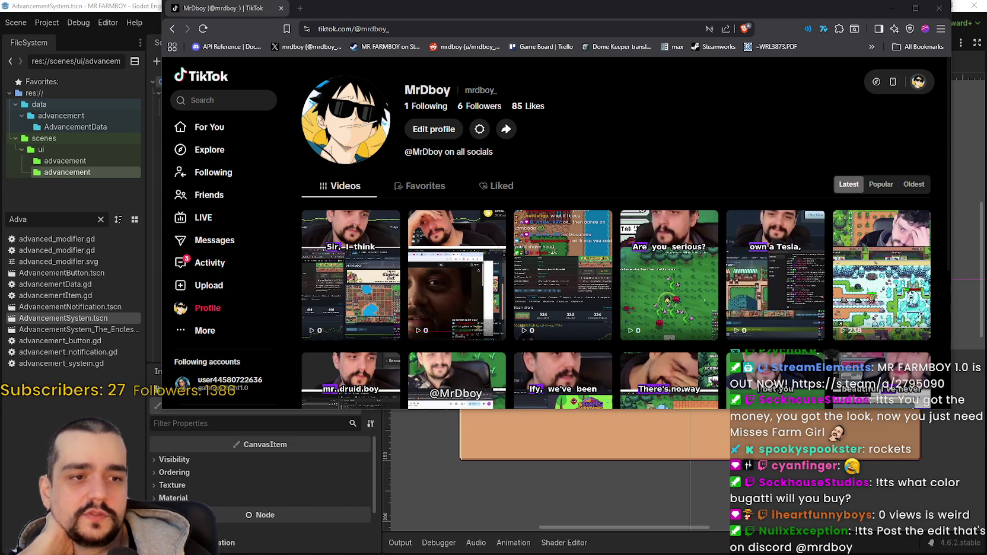
key("alt+Tab")
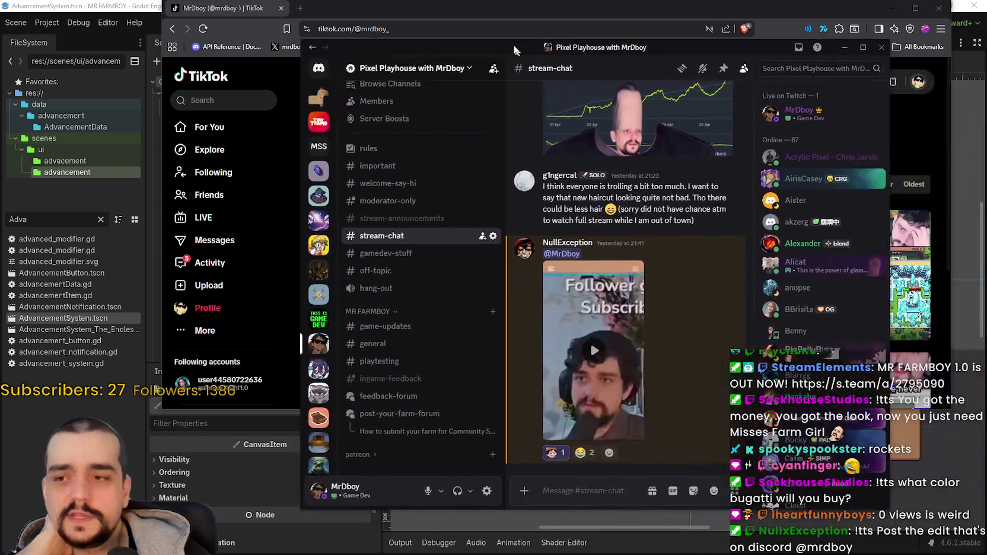
left_click(564, 326)
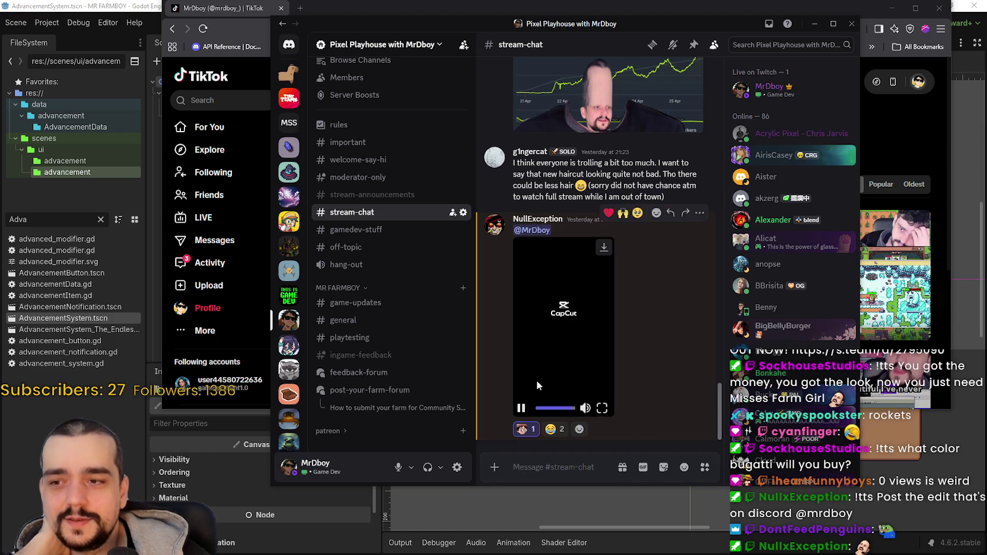
left_click(468, 11)
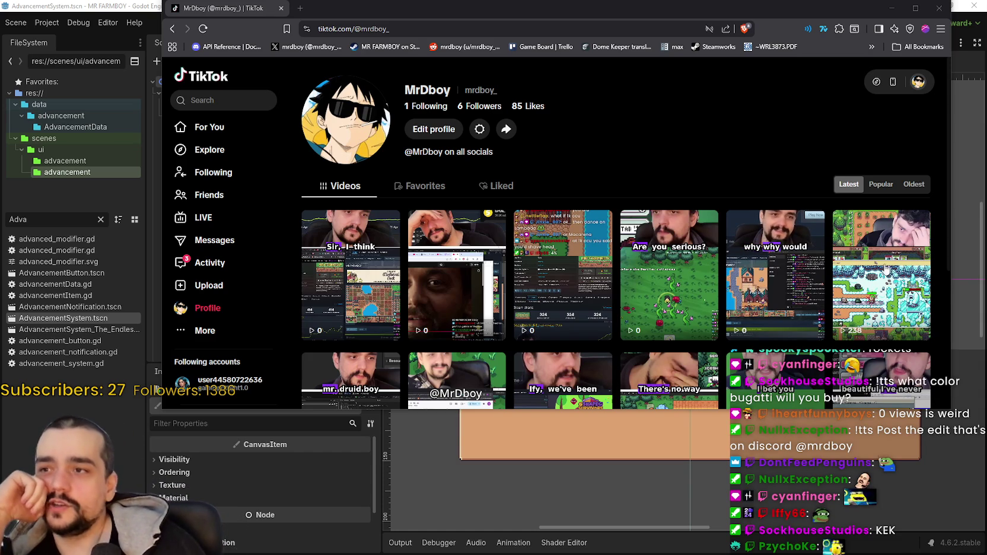
key("super+Down")
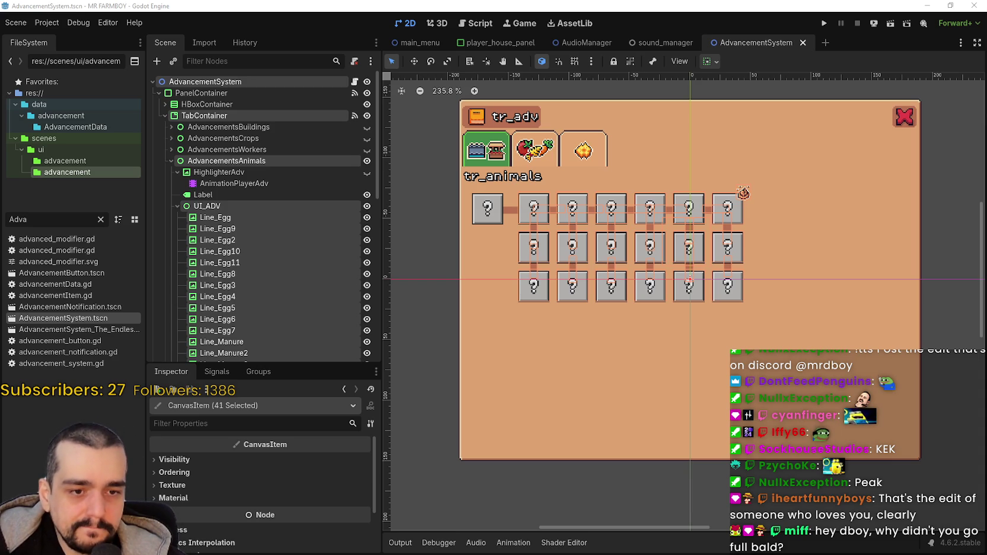
Step: Switch back to the browser window over the Godot editor
key("alt+Tab")
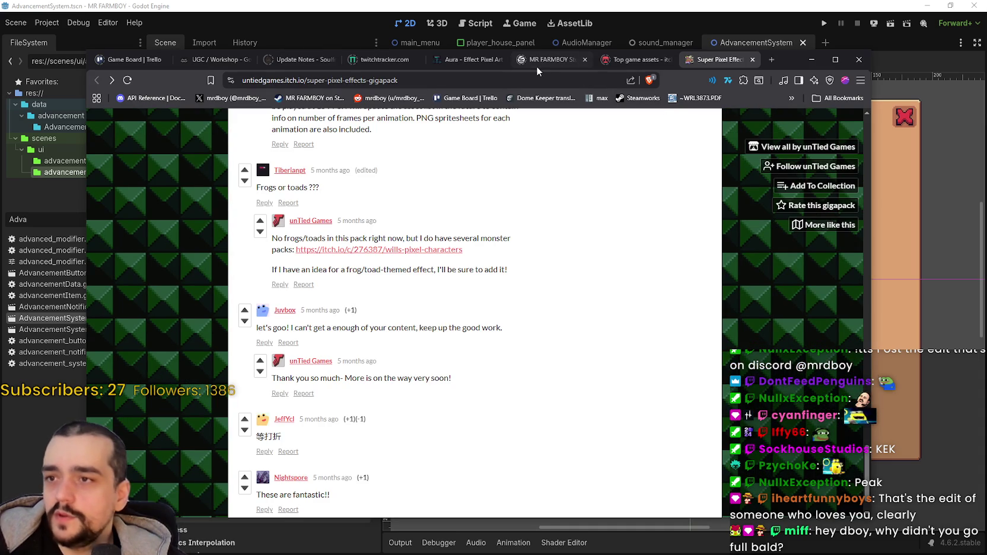
Step: Show SteamDB's MR FARMBOY charts (326 players now) in a narrowed browser window moved left, beside Godot
left_click(537, 65)
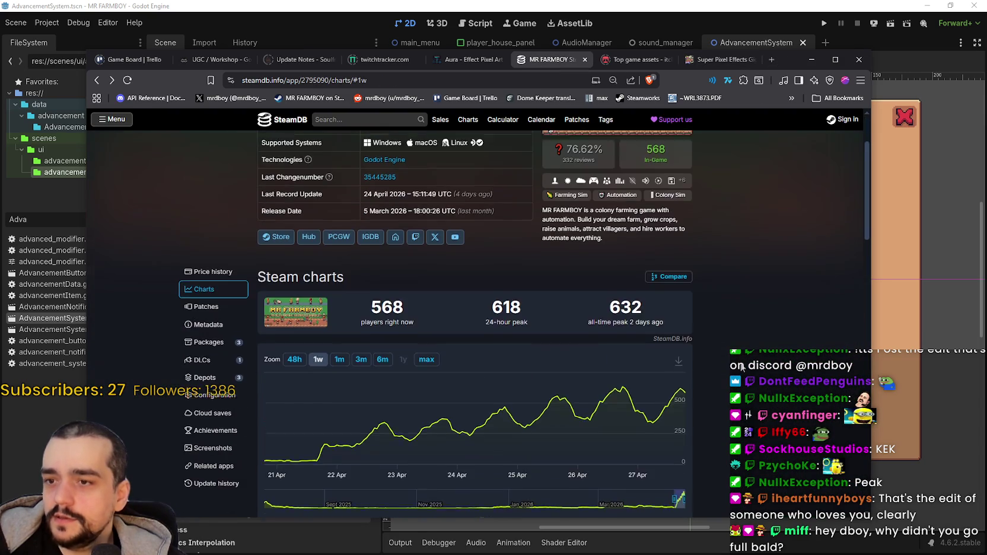
scroll(765, 380, "down", 1)
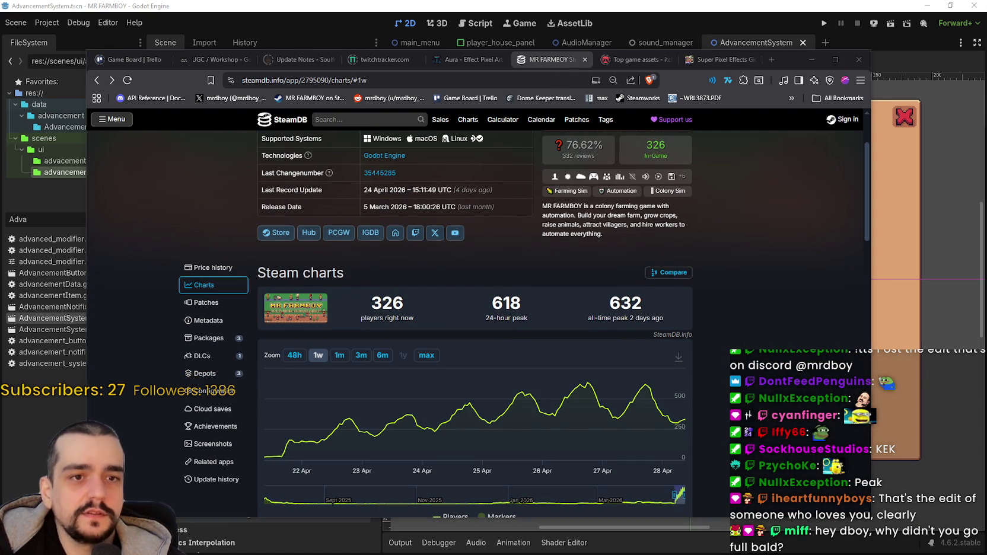
mouse_move(667, 410)
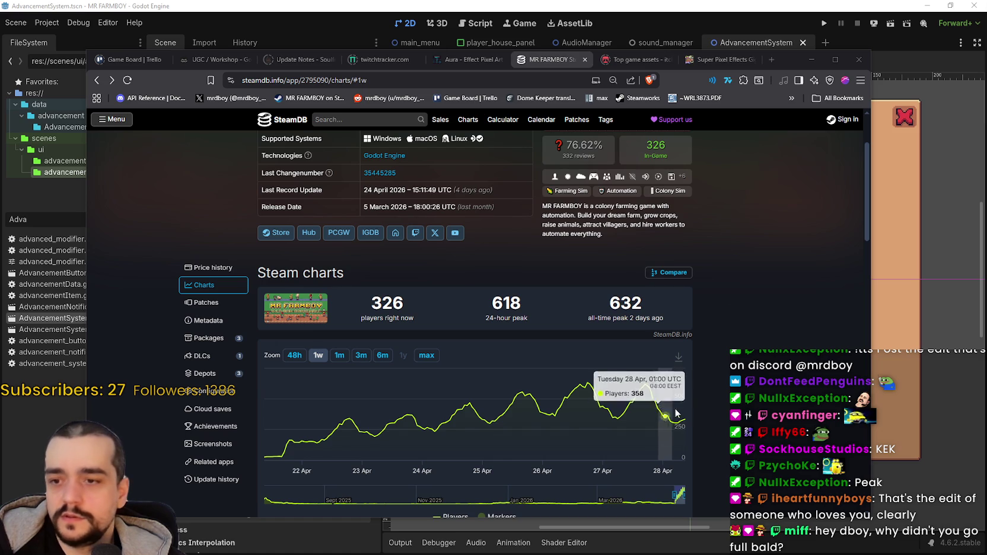
scroll(855, 325, "up", 1)
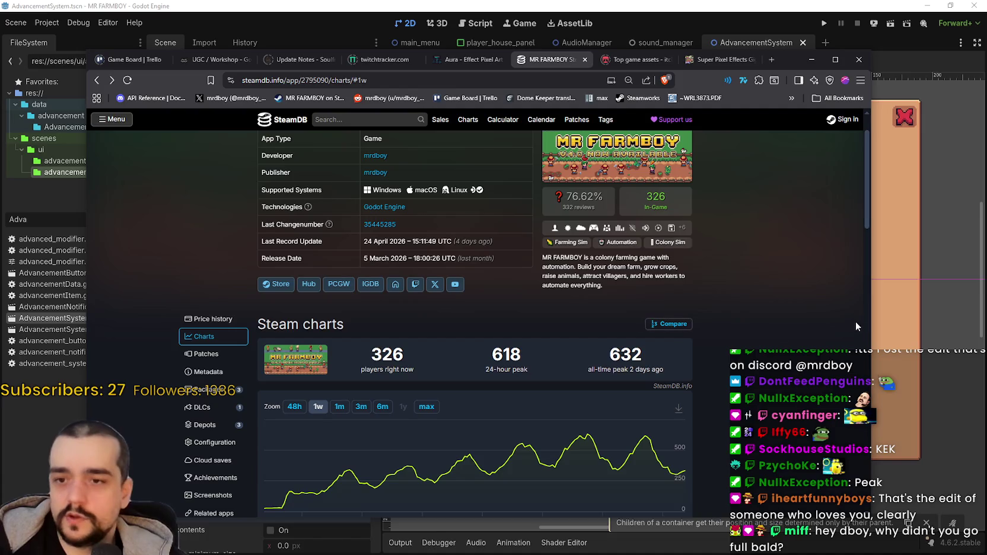
left_click_drag(870, 327, 605, 351)
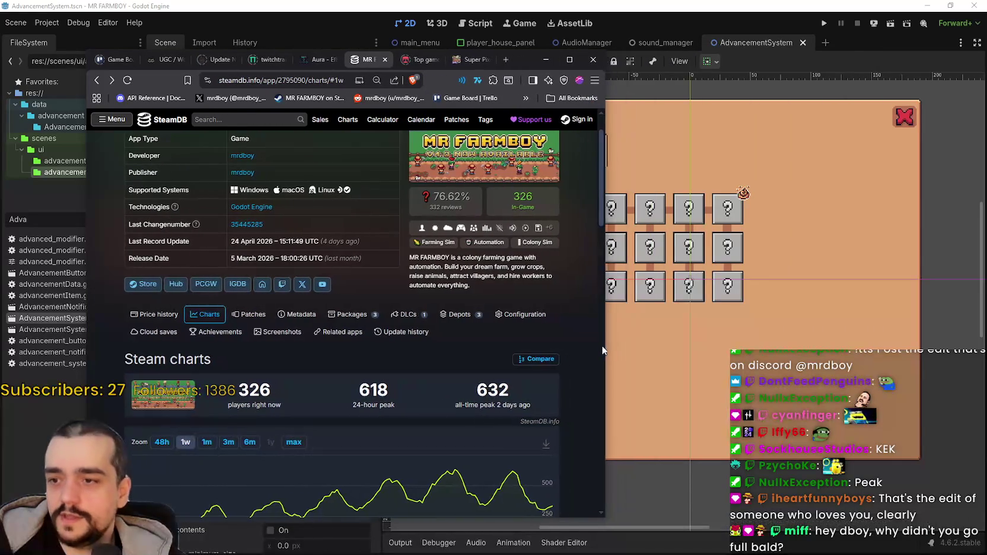
left_click_drag(526, 64, 422, 23)
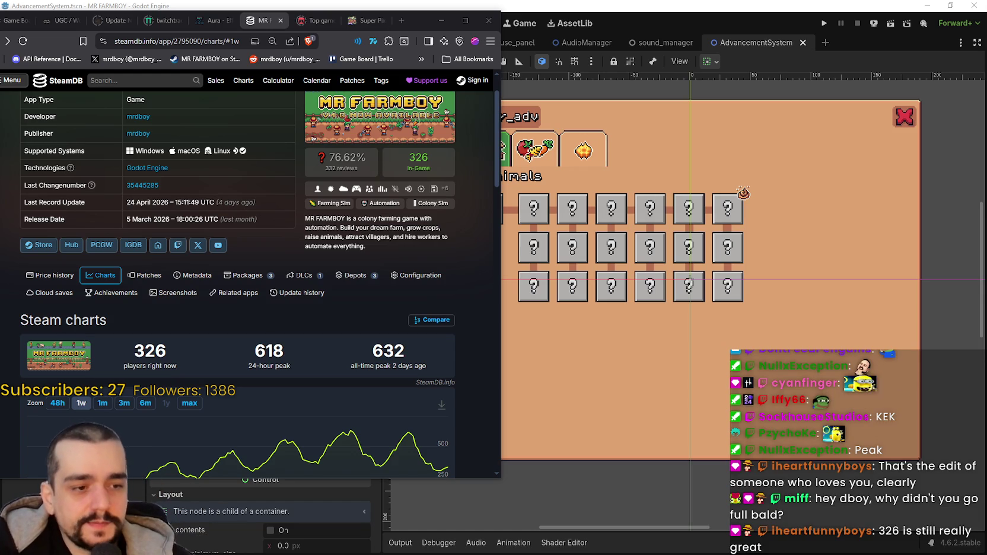
mouse_move(636, 67)
left_mouse_down()
mouse_move(617, 47)
mouse_move(624, 22)
left_mouse_up()
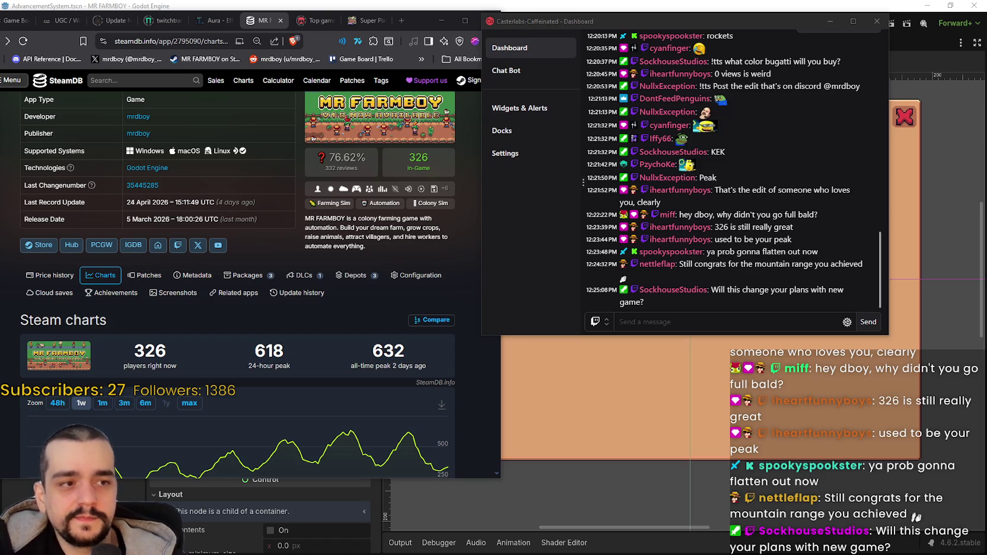
left_click(695, 324)
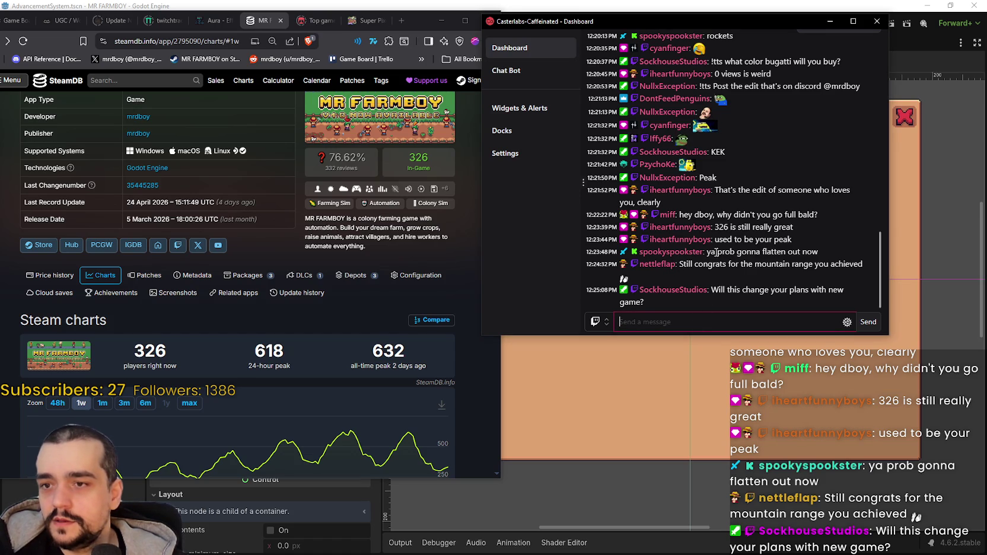
left_click_drag(686, 264, 864, 268)
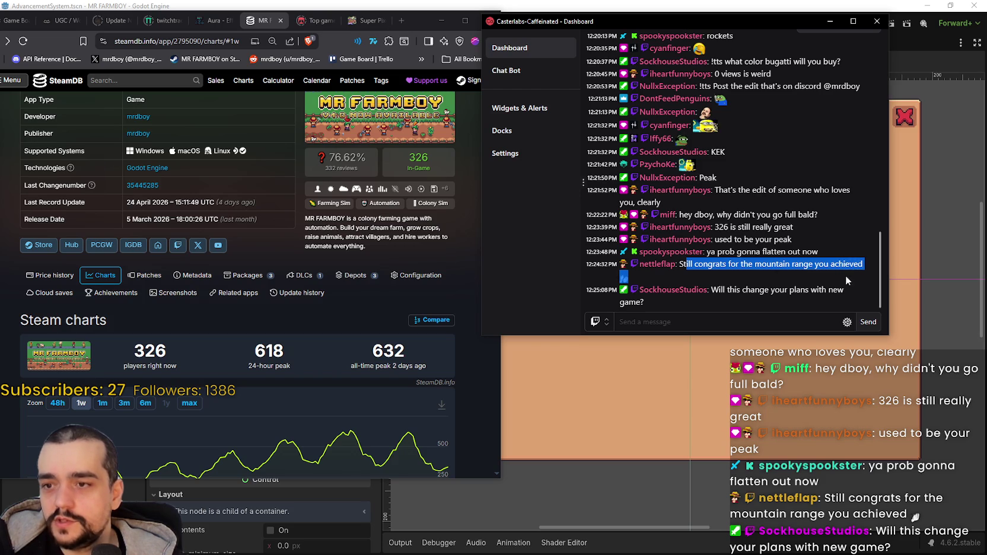
mouse_move(711, 290)
left_mouse_down()
mouse_move(850, 292)
mouse_move(836, 305)
mouse_move(624, 290)
left_mouse_up()
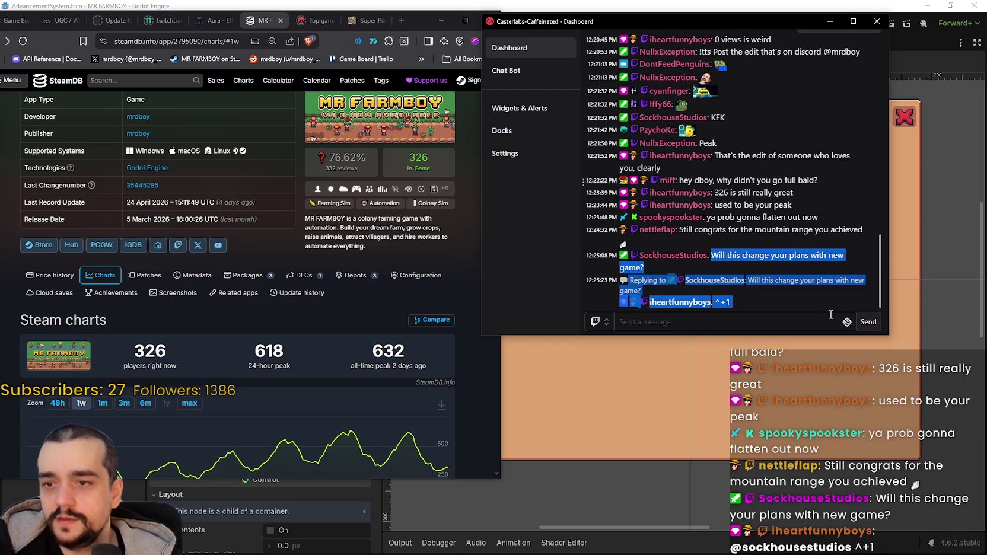
left_click(697, 253)
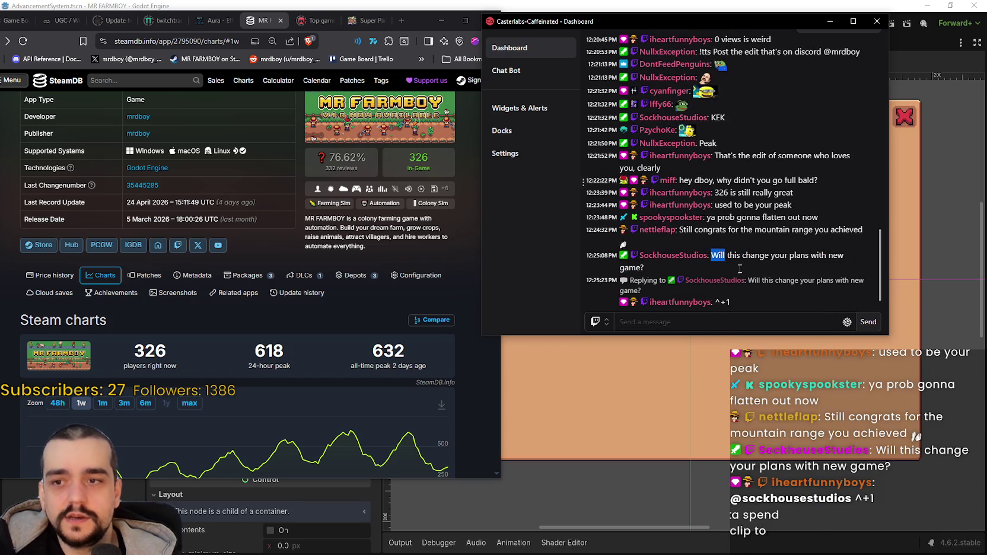
left_click_drag(711, 255, 789, 290)
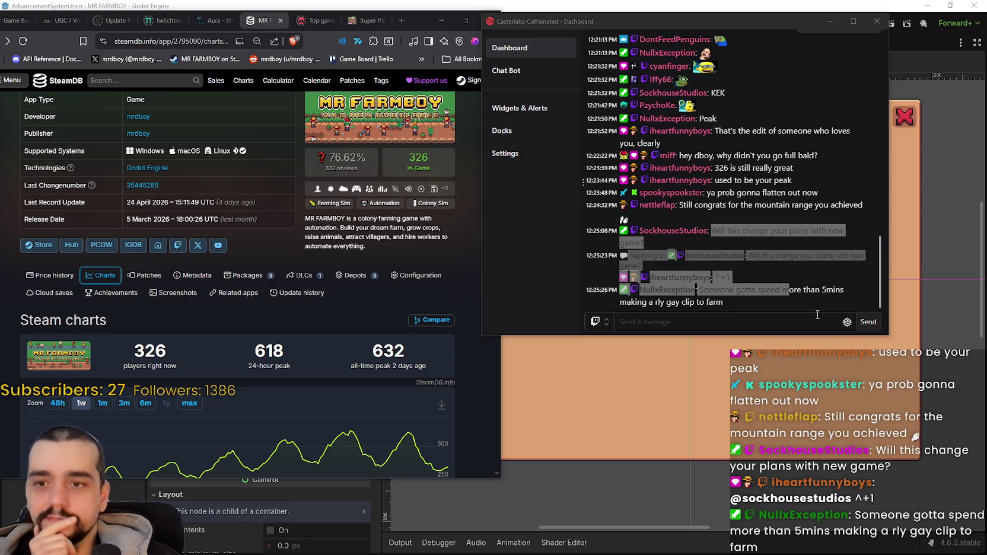
left_click(807, 291)
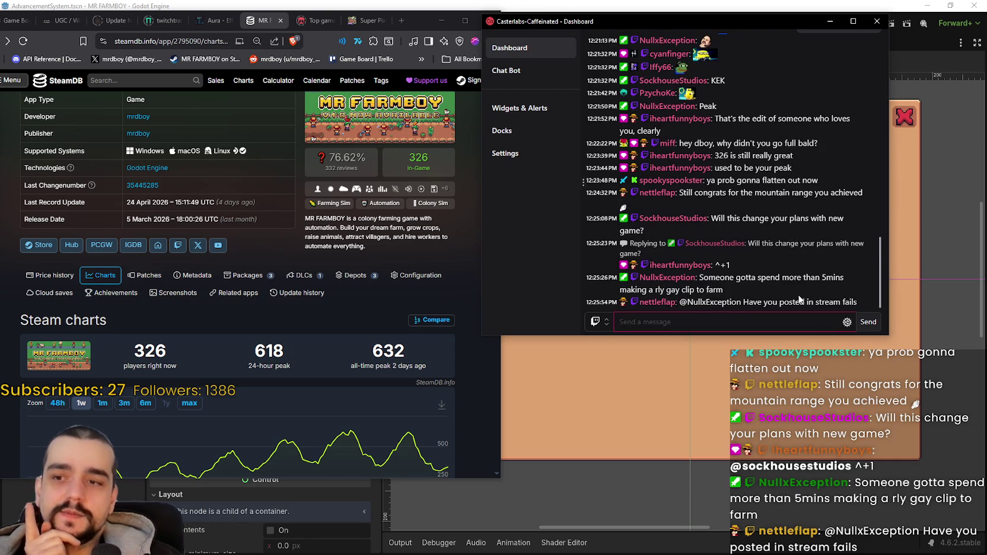
mouse_move(858, 303)
left_mouse_down()
mouse_move(738, 294)
mouse_move(676, 306)
mouse_move(686, 305)
mouse_move(639, 301)
mouse_move(630, 275)
mouse_move(662, 293)
mouse_move(637, 276)
mouse_move(569, 275)
mouse_move(653, 290)
mouse_move(686, 271)
mouse_move(679, 302)
mouse_move(680, 257)
mouse_move(740, 294)
left_mouse_up()
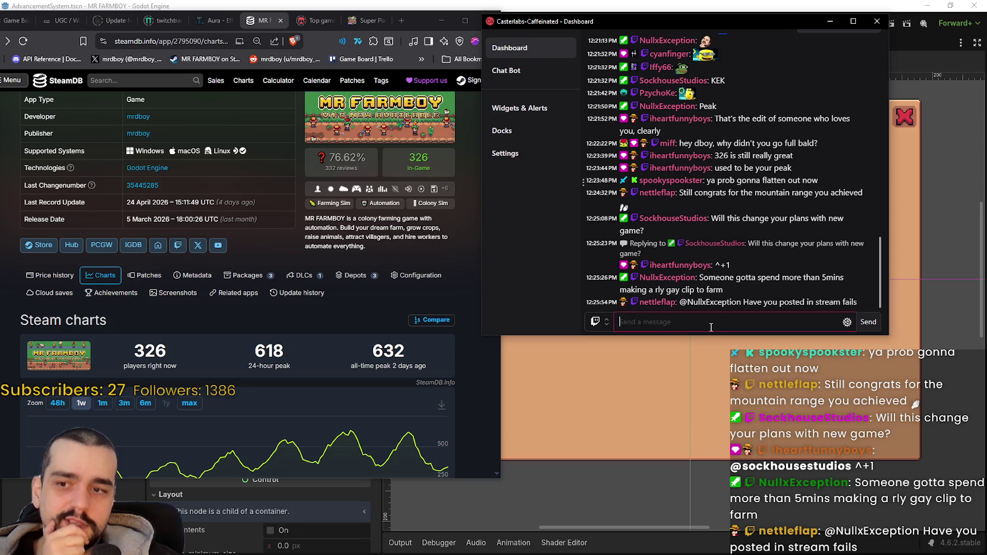
left_click_drag(705, 277, 795, 290)
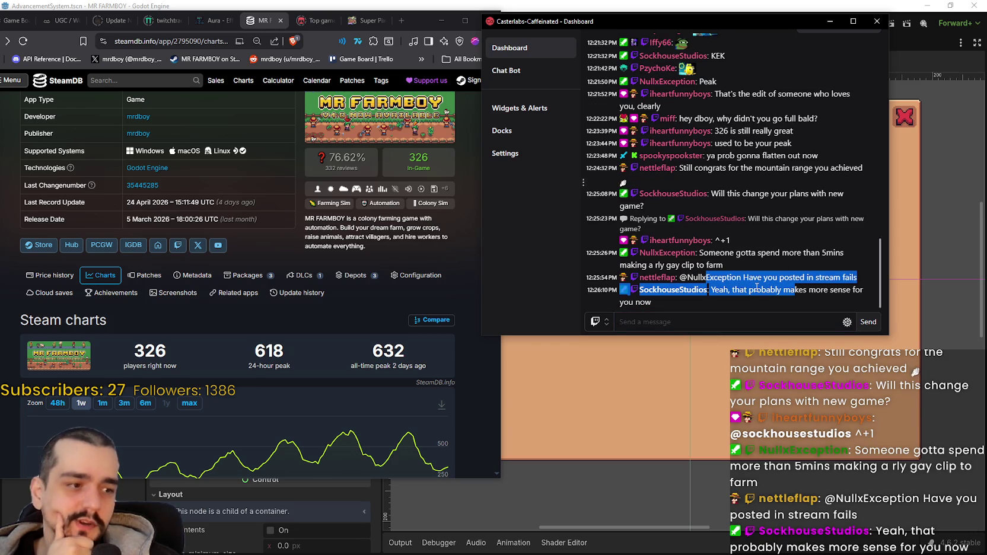
mouse_move(714, 289)
left_mouse_down()
mouse_move(742, 310)
mouse_move(763, 309)
left_mouse_up()
left_click(742, 307)
left_click(730, 288)
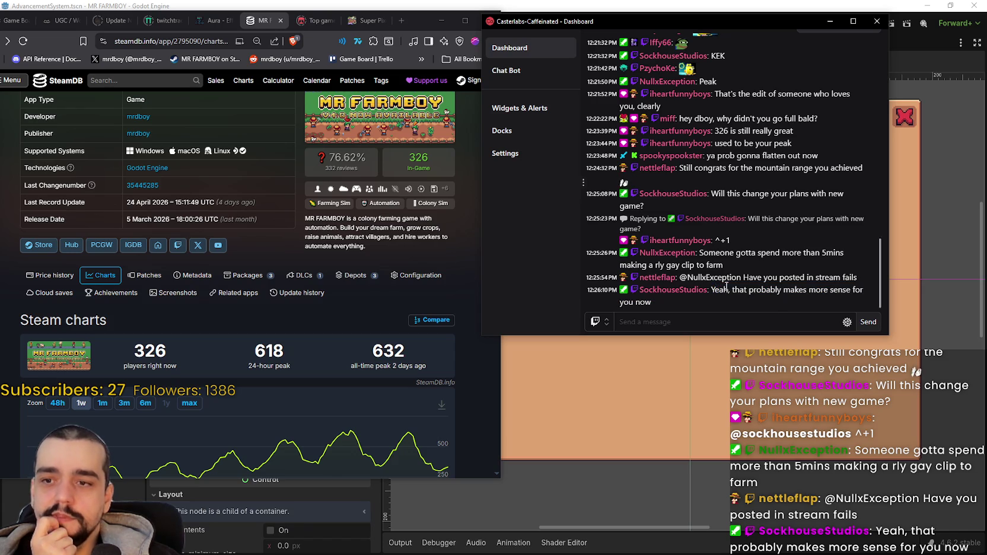
left_click_drag(710, 288, 729, 300)
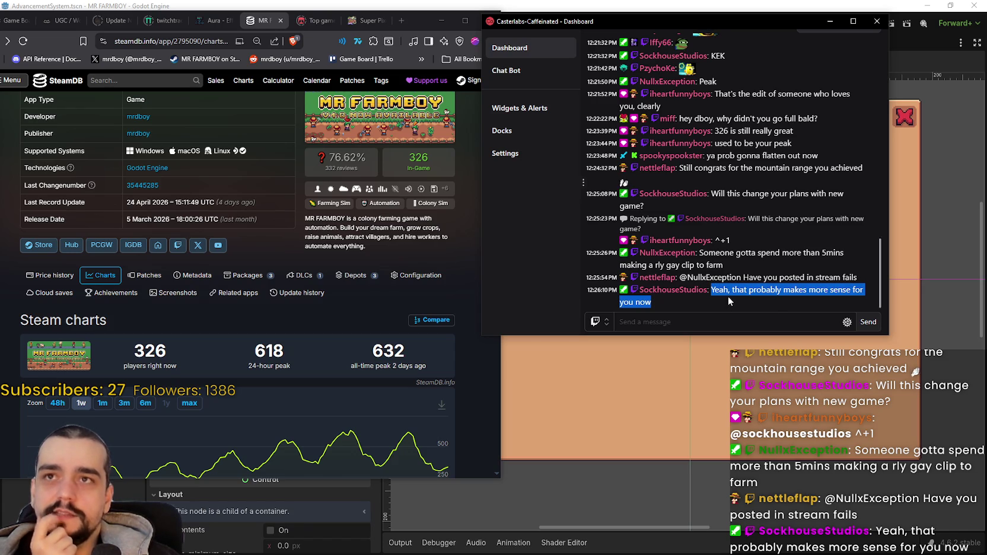
mouse_move(728, 296)
left_mouse_down()
mouse_move(746, 262)
mouse_move(790, 301)
left_mouse_up()
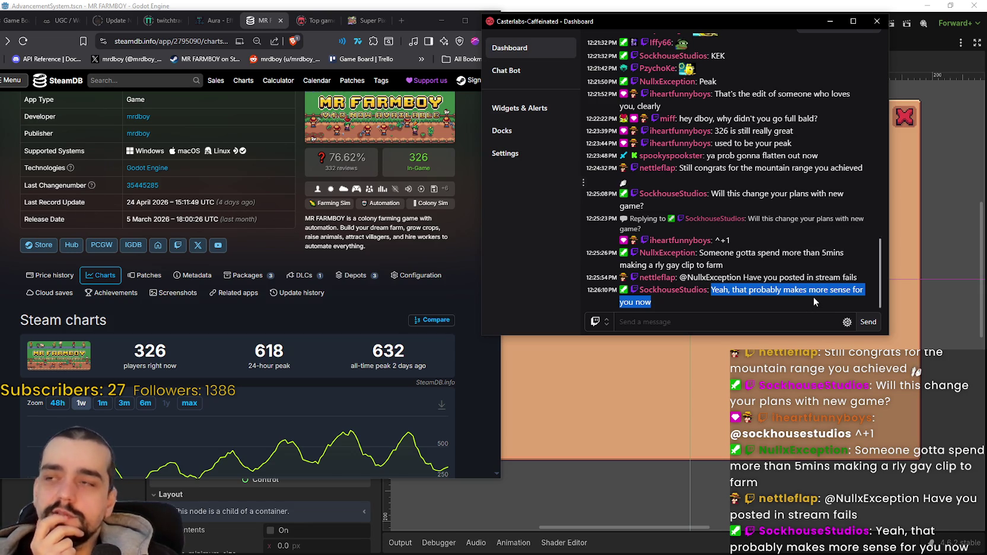
mouse_move(710, 290)
left_mouse_down()
mouse_move(742, 36)
mouse_move(858, 270)
mouse_move(877, 249)
mouse_move(831, 37)
mouse_move(653, 303)
mouse_move(809, 297)
mouse_move(789, 294)
mouse_move(813, 307)
left_mouse_up()
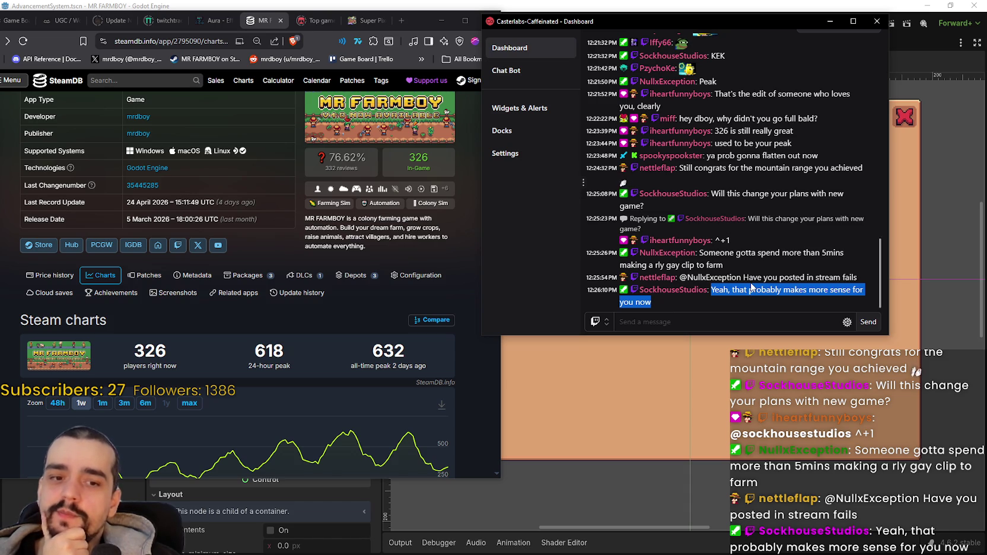
left_click(716, 286)
left_click_drag(712, 288, 788, 307)
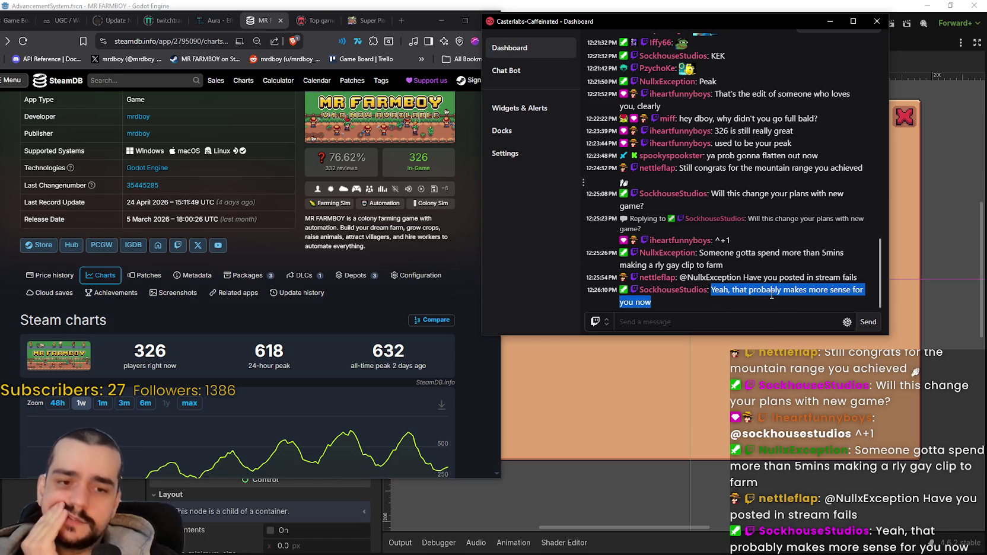
left_click(716, 290)
left_click_drag(716, 290, 835, 299)
left_click(711, 290)
left_click_drag(711, 290, 749, 303)
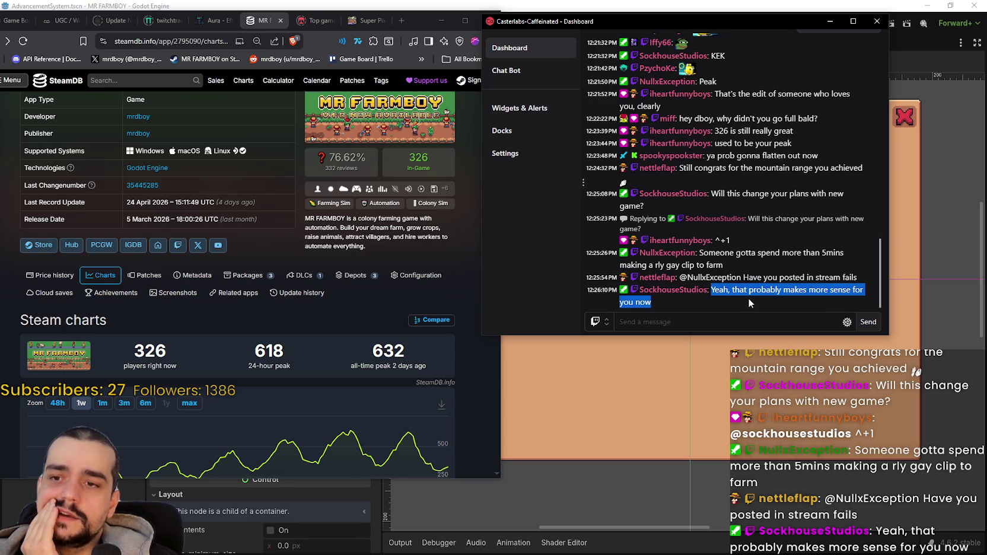
left_click(715, 288)
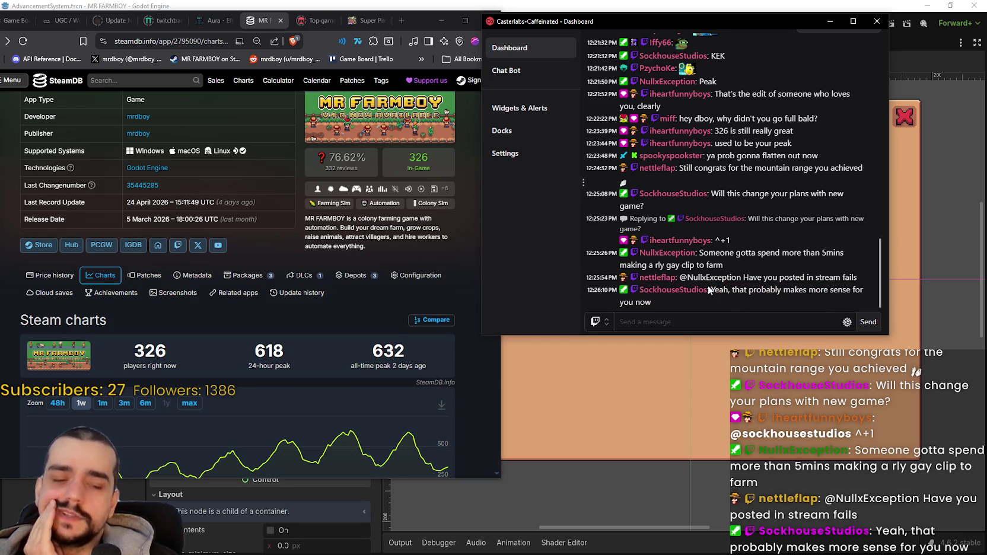
mouse_move(711, 290)
left_mouse_down()
mouse_move(749, 302)
mouse_move(722, 288)
mouse_move(728, 302)
mouse_move(864, 302)
mouse_move(716, 291)
mouse_move(781, 327)
left_mouse_up()
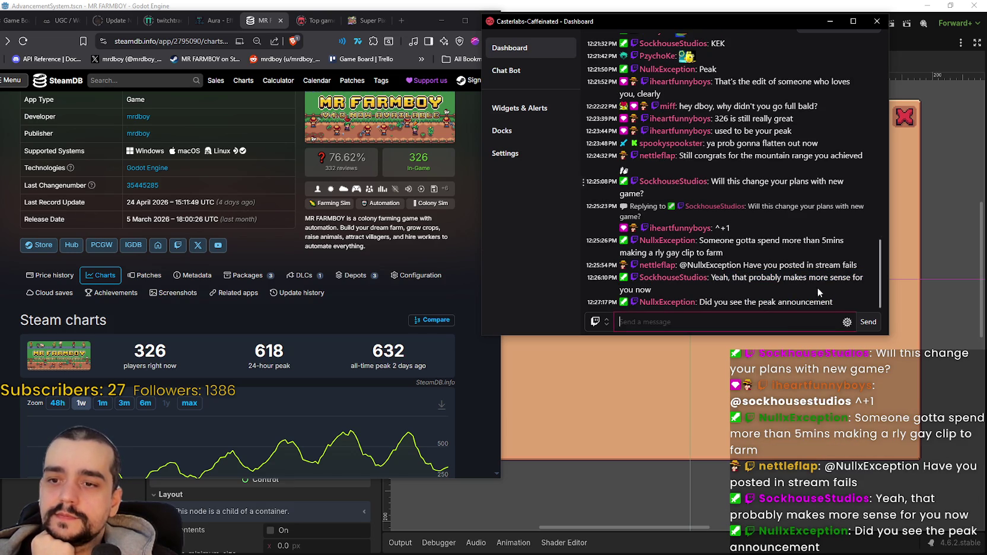
left_click_drag(739, 277, 765, 296)
left_click(765, 297)
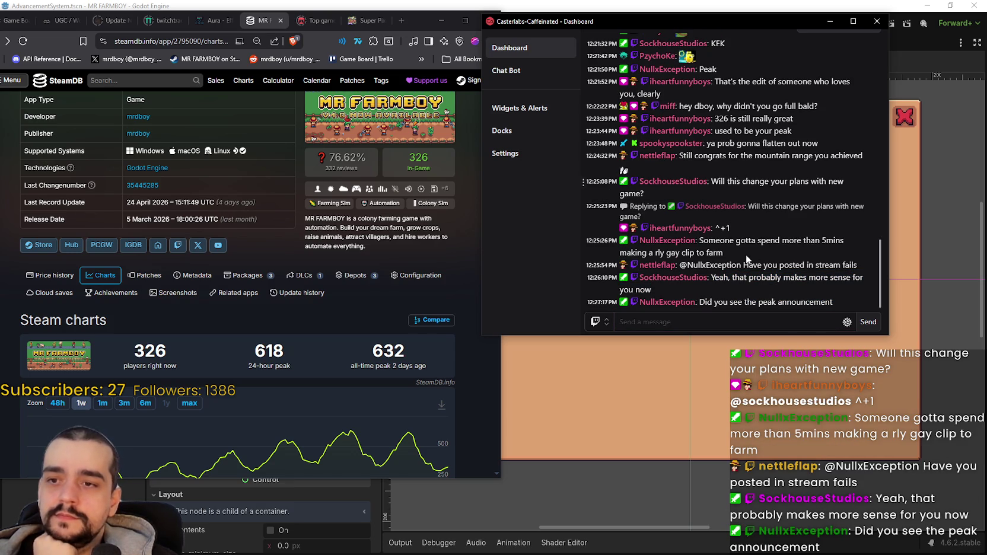
mouse_move(726, 166)
left_mouse_down()
mouse_move(770, 188)
mouse_move(795, 242)
mouse_move(839, 251)
left_mouse_up()
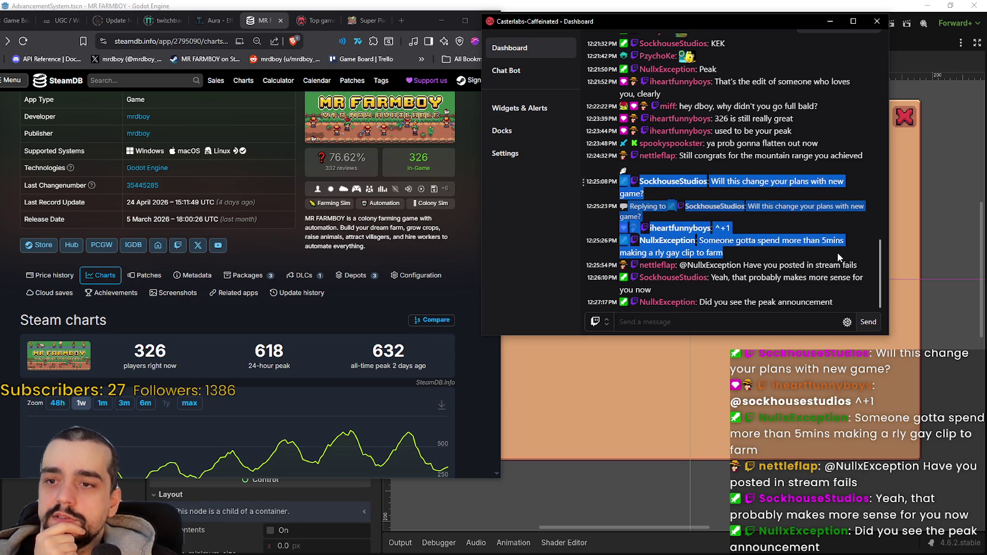
left_click(788, 241)
mouse_move(700, 265)
left_mouse_down()
mouse_move(863, 273)
mouse_move(858, 265)
mouse_move(859, 289)
left_mouse_up()
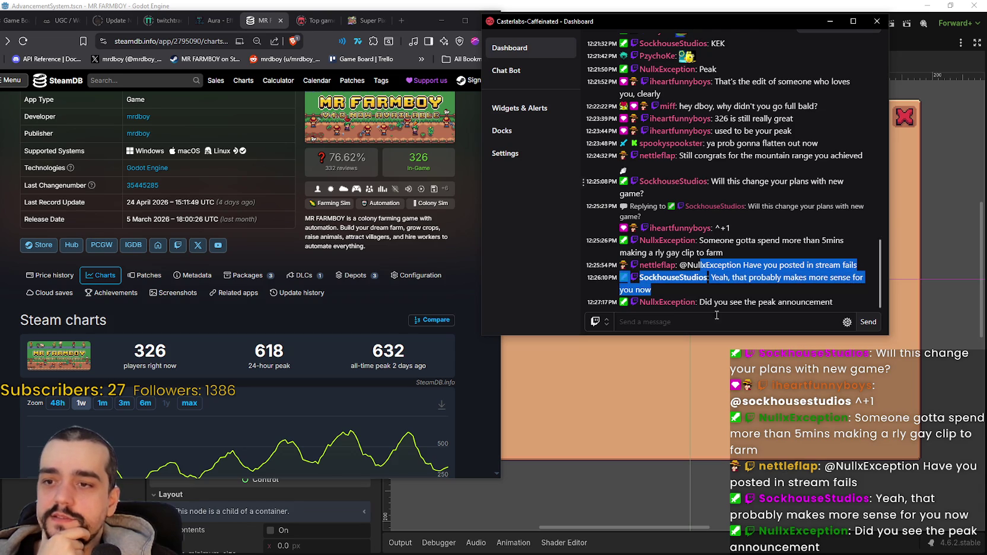
mouse_move(710, 277)
left_mouse_down()
mouse_move(792, 303)
mouse_move(864, 290)
mouse_move(864, 281)
mouse_move(864, 289)
left_mouse_up()
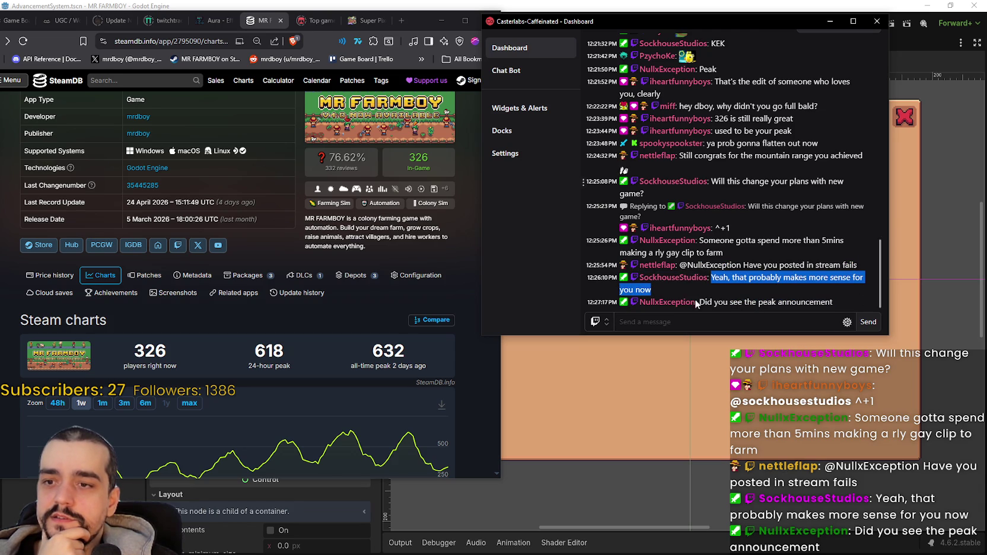
left_click_drag(714, 277, 795, 302)
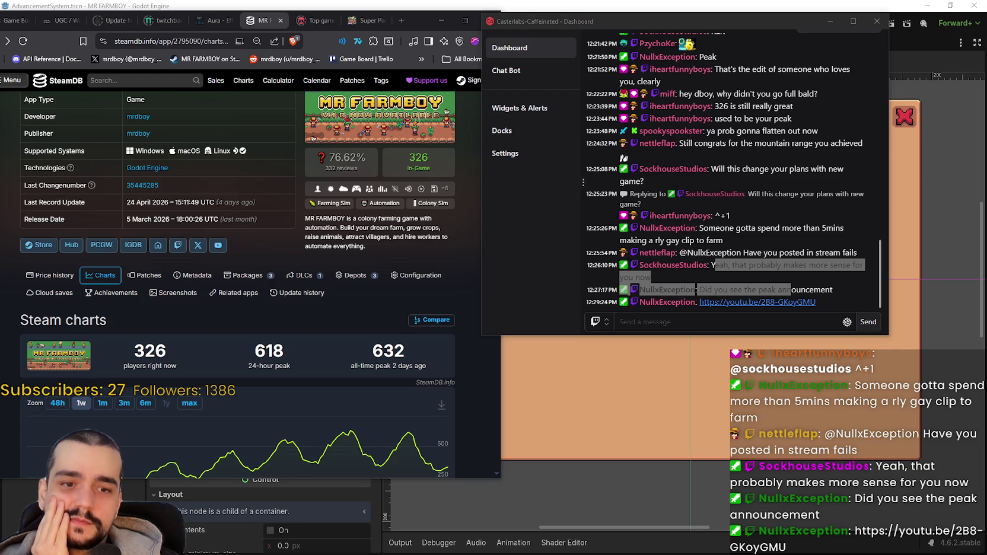
Step: Focus the Caffeinated chat dashboard and select the full YouTube trailer link a viewer posted
left_click(823, 293)
left_click(788, 304)
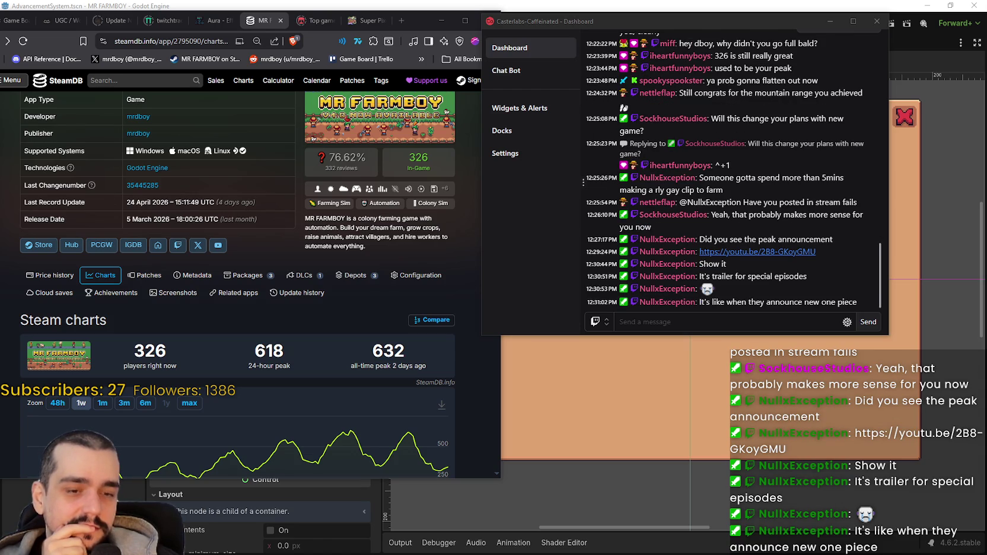
left_click(793, 242)
left_click_drag(817, 239, 700, 240)
right_click(706, 246)
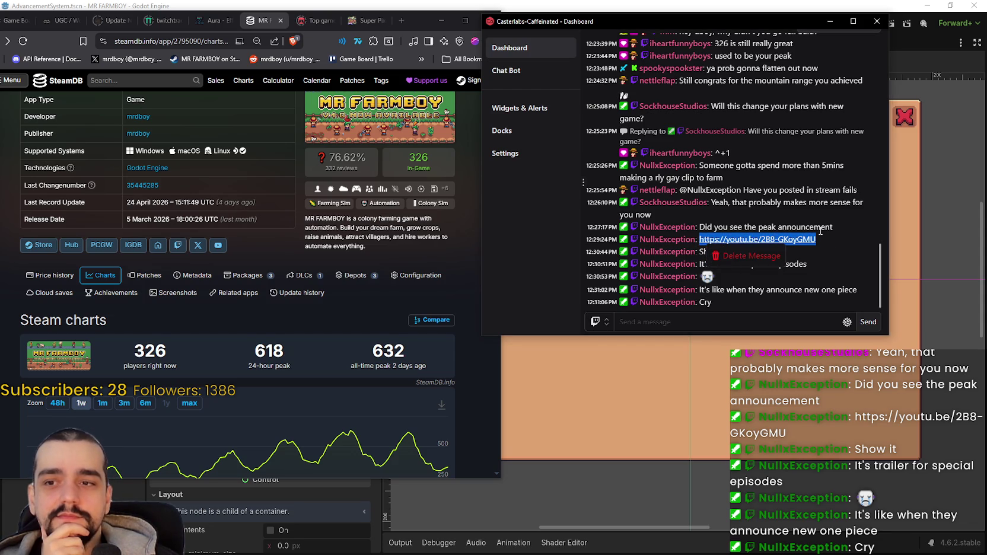
left_click_drag(822, 234, 702, 240)
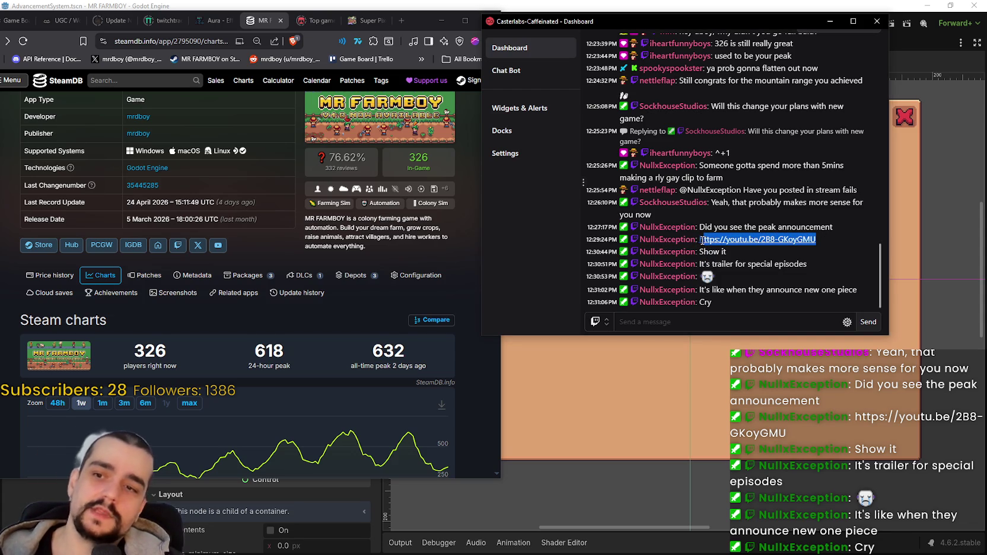
Step: Play the Lord of Mysteries Specials trailer near full volume, then pause it and minimise YouTube
key("alt+Tab")
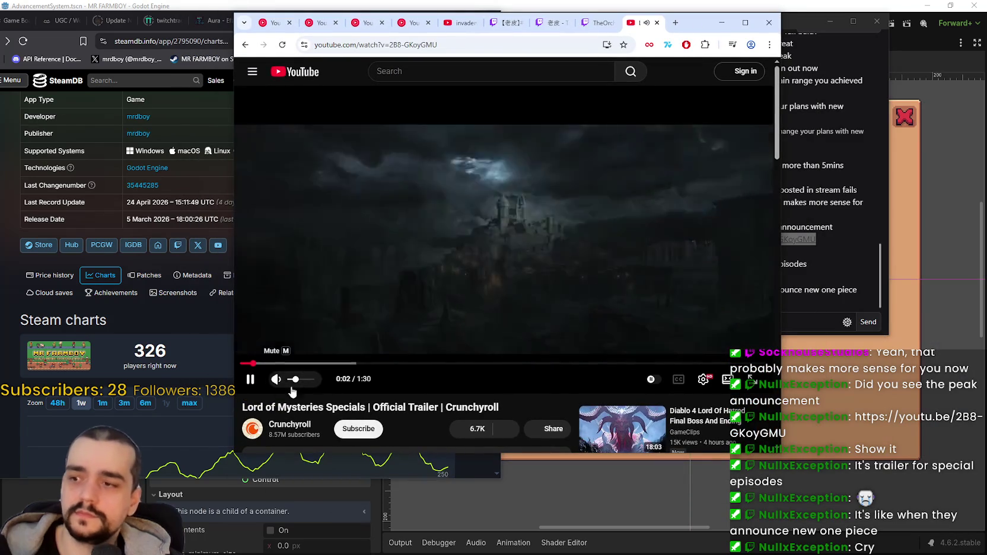
left_click(313, 379)
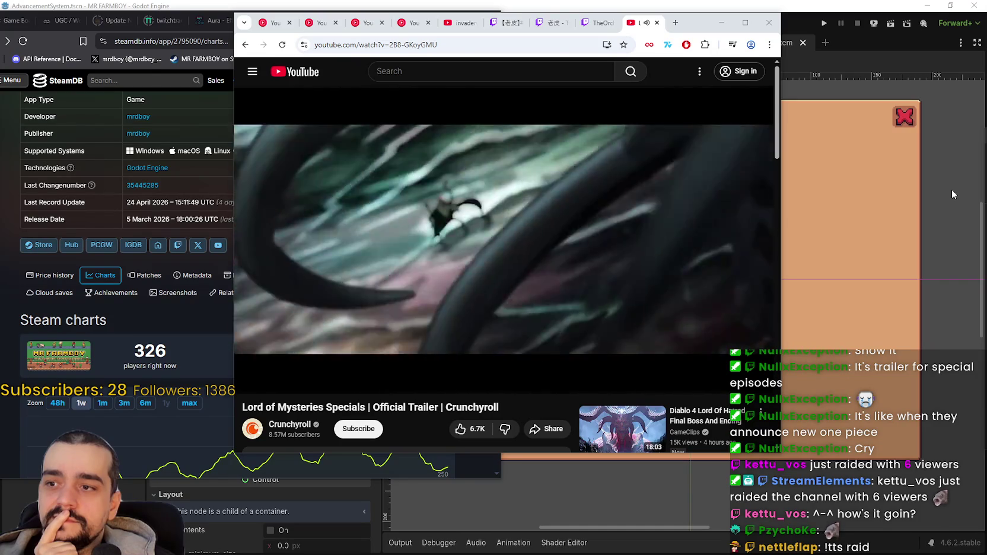
mouse_move(629, 217)
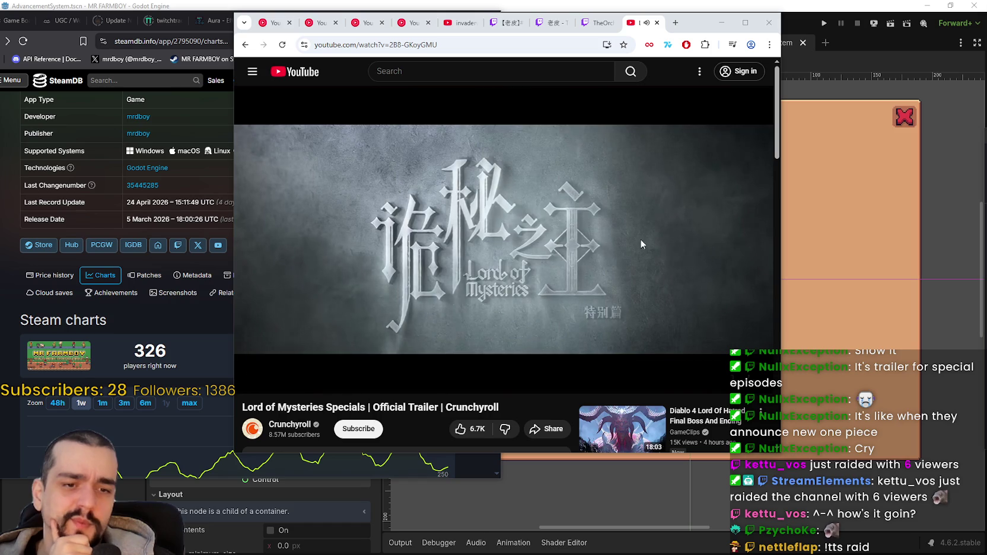
left_click(618, 237)
left_click(721, 23)
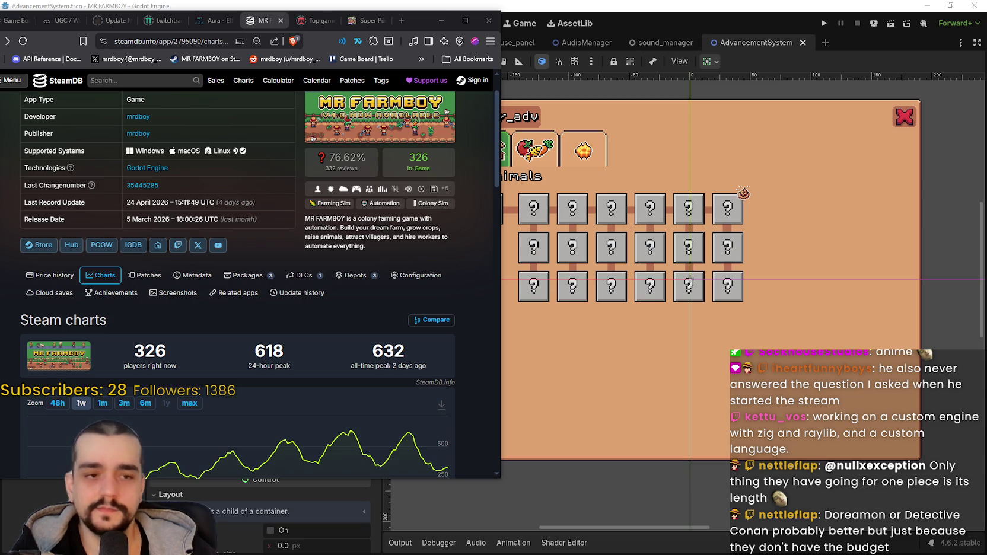
Step: Reload MR FARMBOY's SteamDB charts to show 338 current players and enlarge the window for the chart
left_click(22, 42)
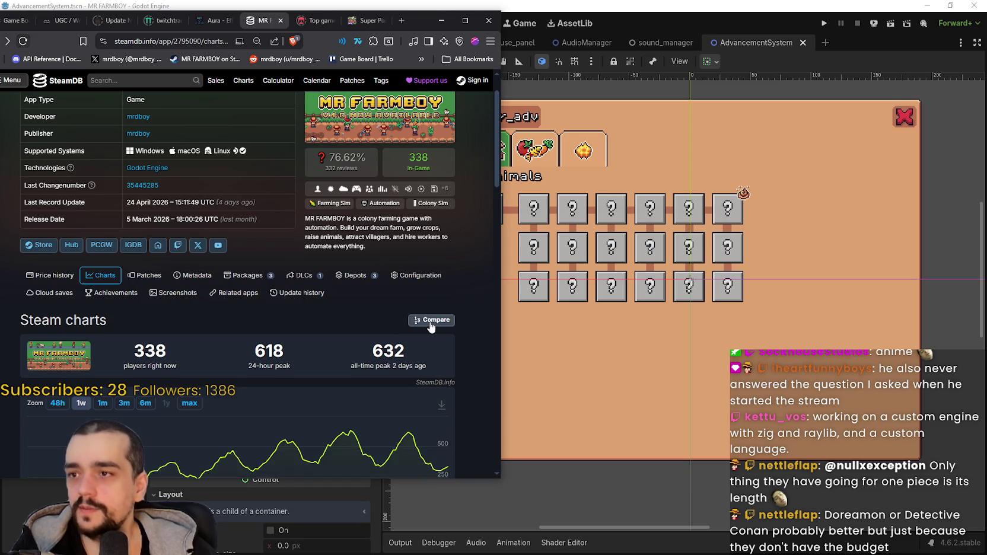
scroll(469, 335, "down", 1)
scroll(465, 336, "up", 2)
scroll(432, 442, "down", 2)
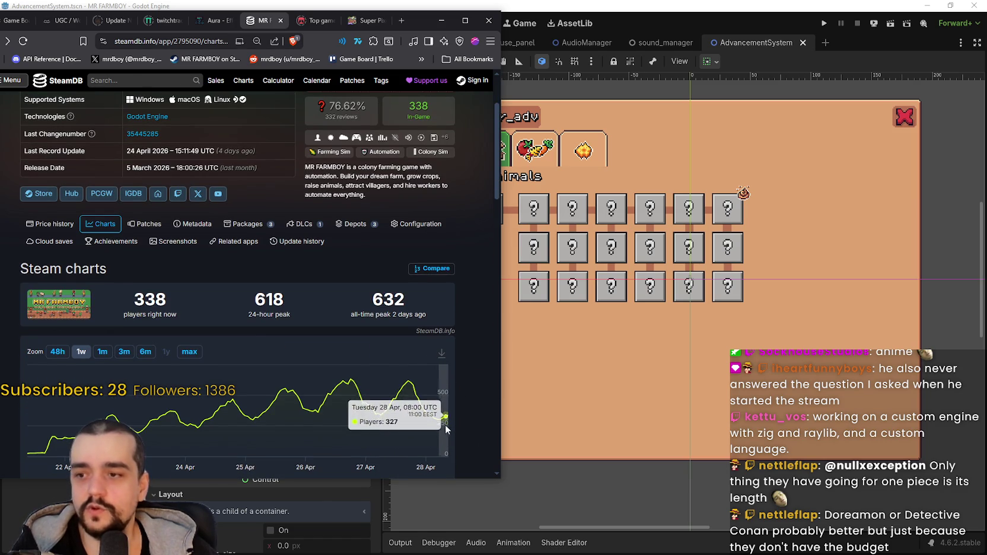
scroll(476, 364, "up", 2)
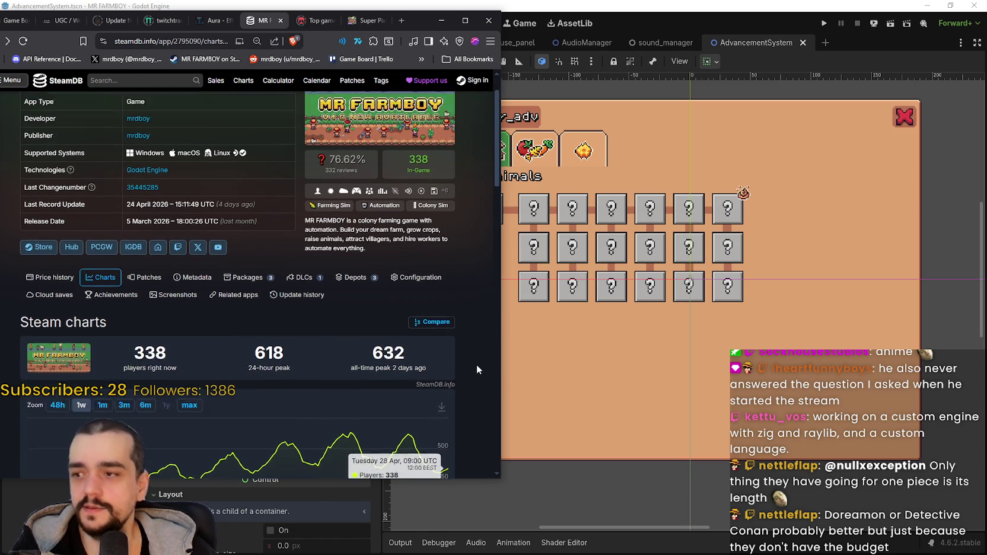
scroll(492, 164, "down", 1)
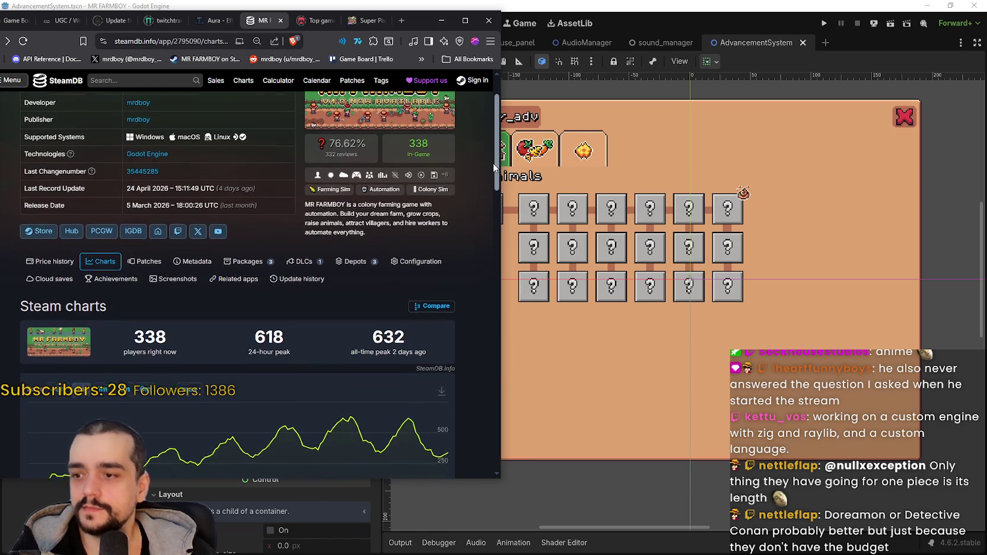
left_click_drag(378, 479, 370, 522)
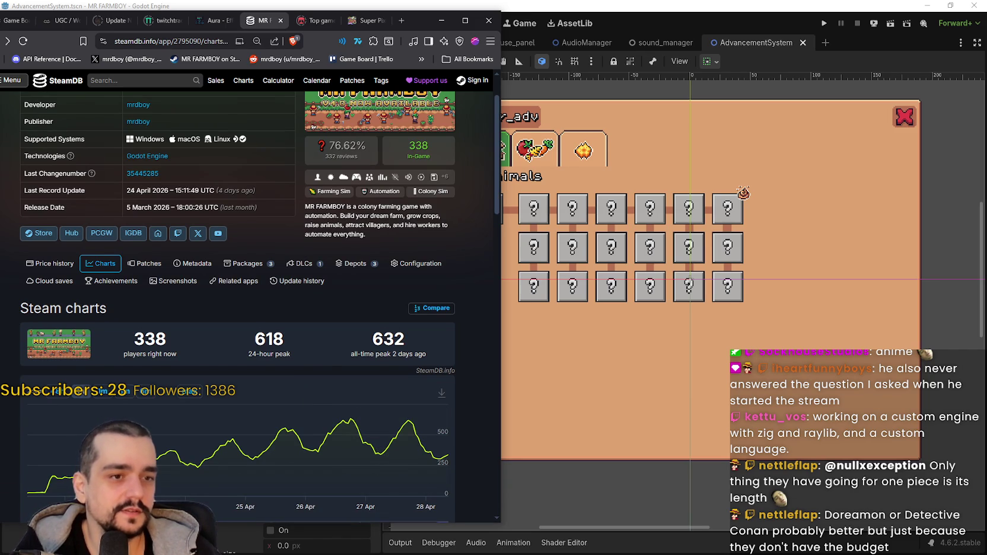
Step: Back in Godot's AdvancementSystem scene, zoom onto the animals grid and box-select all its slots
left_click(764, 200)
scroll(636, 274, "up", 3)
scroll(632, 276, "down", 2)
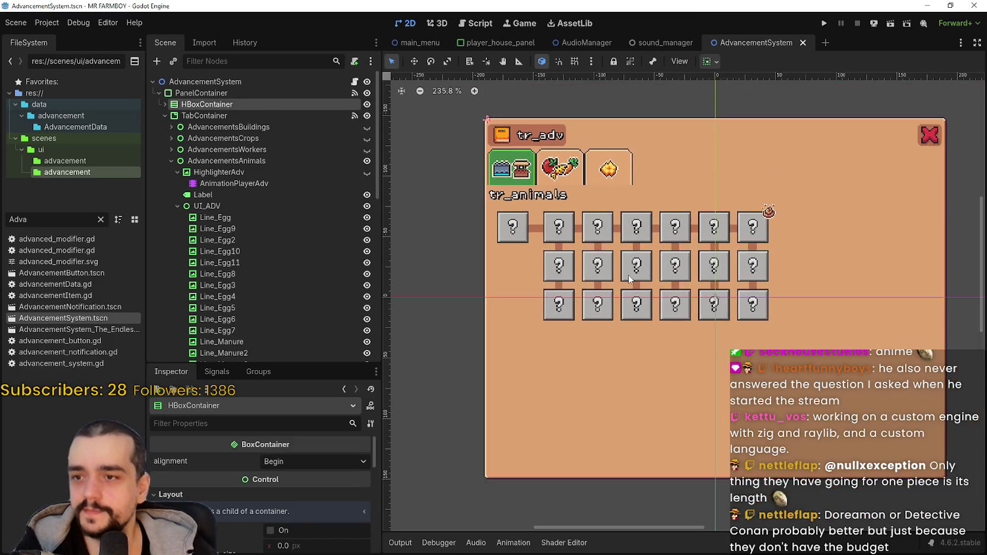
scroll(632, 276, "up", 2)
scroll(631, 276, "down", 2)
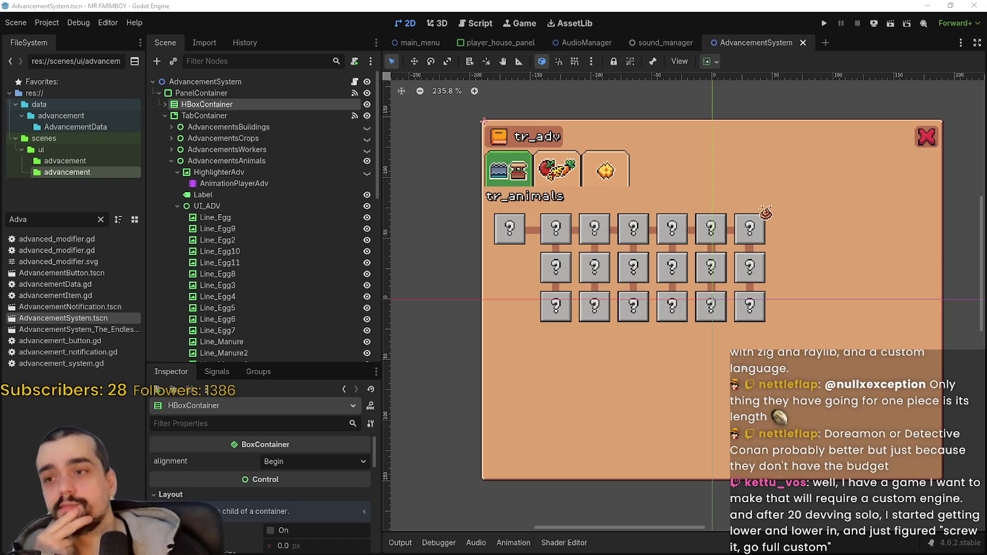
scroll(435, 290, "right", 1)
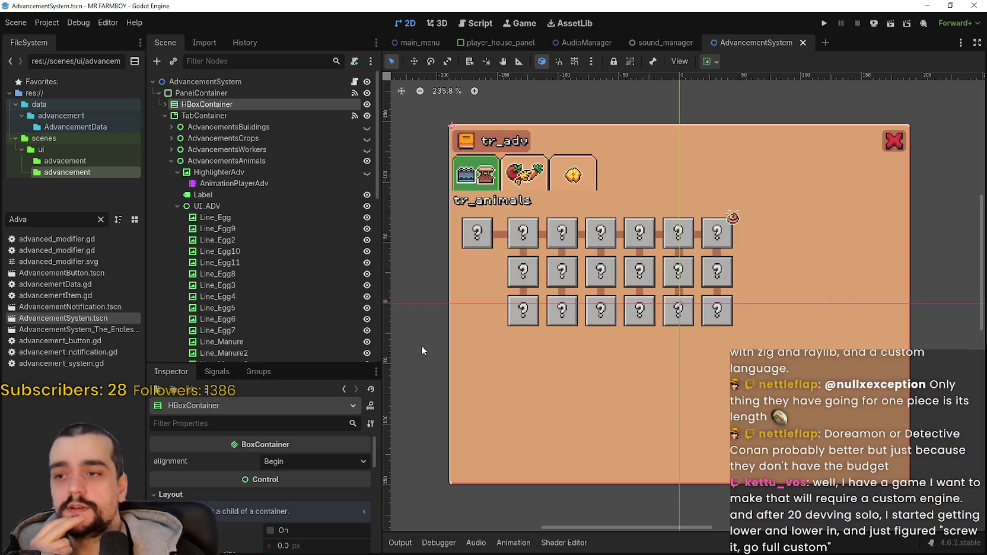
left_click_drag(418, 351, 758, 250)
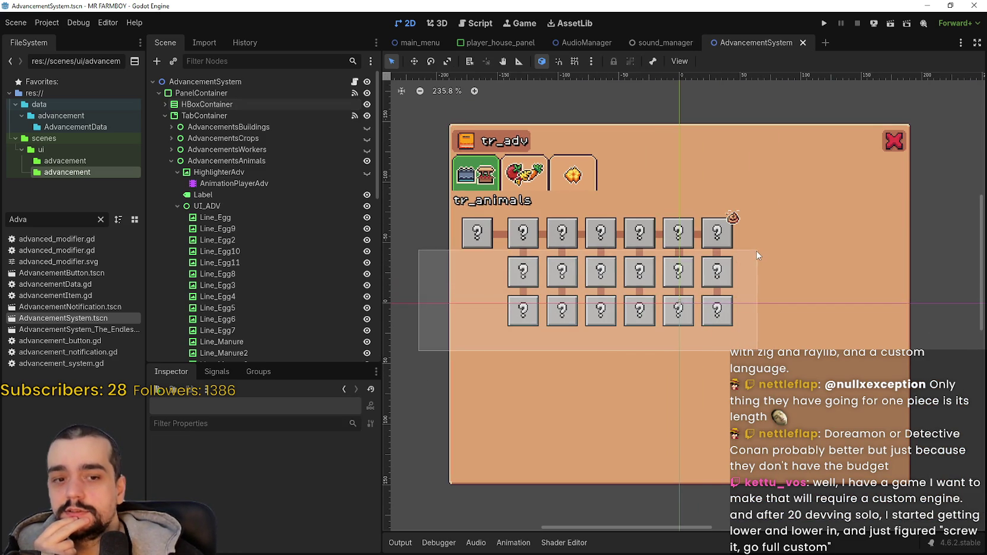
scroll(831, 285, "up", 3)
scroll(829, 283, "down", 2)
mouse_move(938, 187)
left_mouse_down()
mouse_move(819, 229)
mouse_move(586, 367)
mouse_move(551, 365)
left_mouse_up()
Step: Inspect the Duck, Goose and Sheep advancement buttons' properties in the Inspector
scroll(533, 261, "up", 2)
left_click(550, 240)
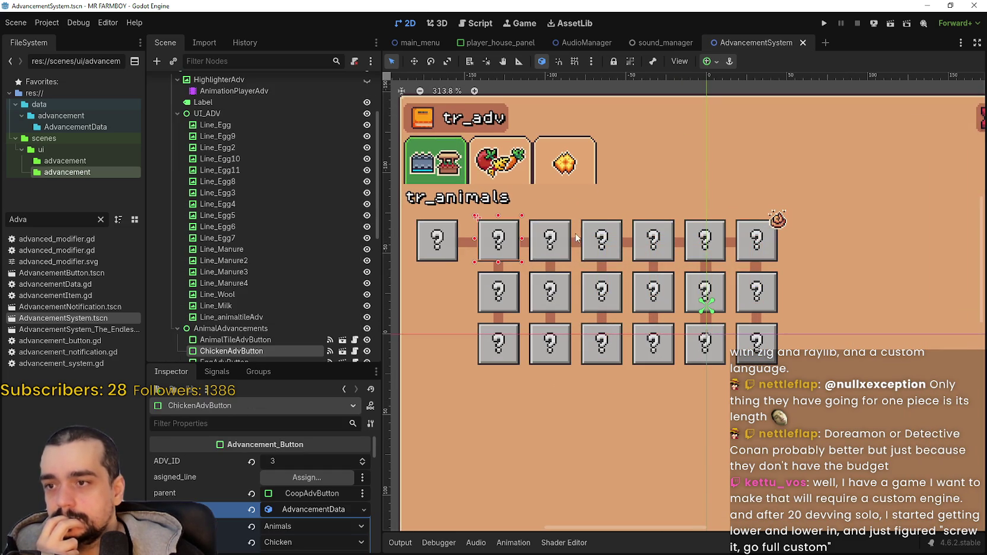
left_click(608, 236)
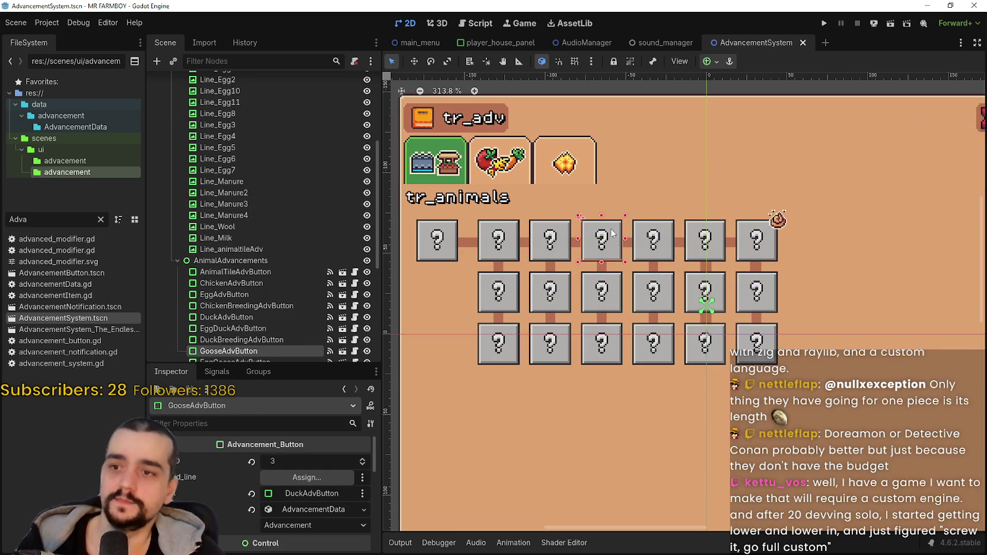
left_click(659, 237)
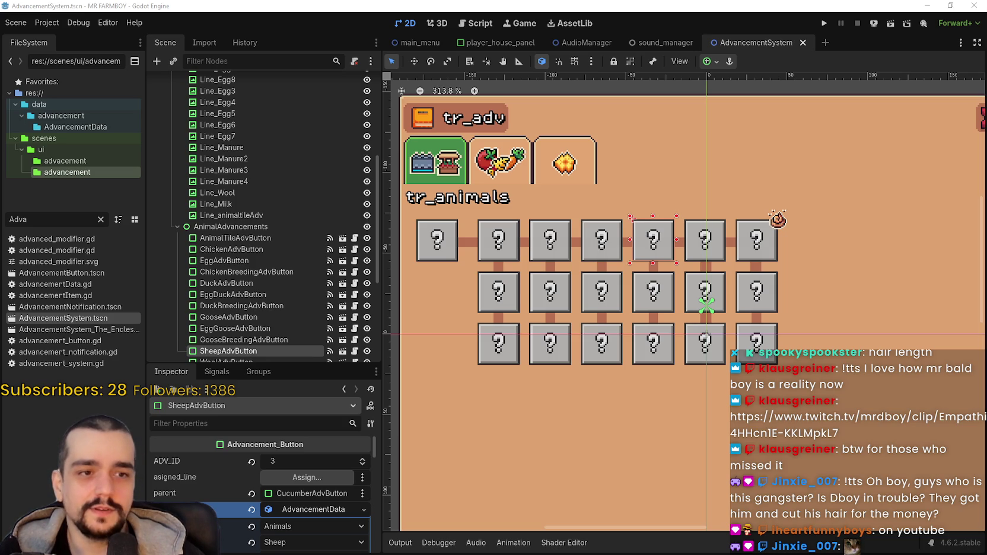
Step: Switch to the Caffeinated chat dashboard over Godot to read viewer messages
key("alt+Tab")
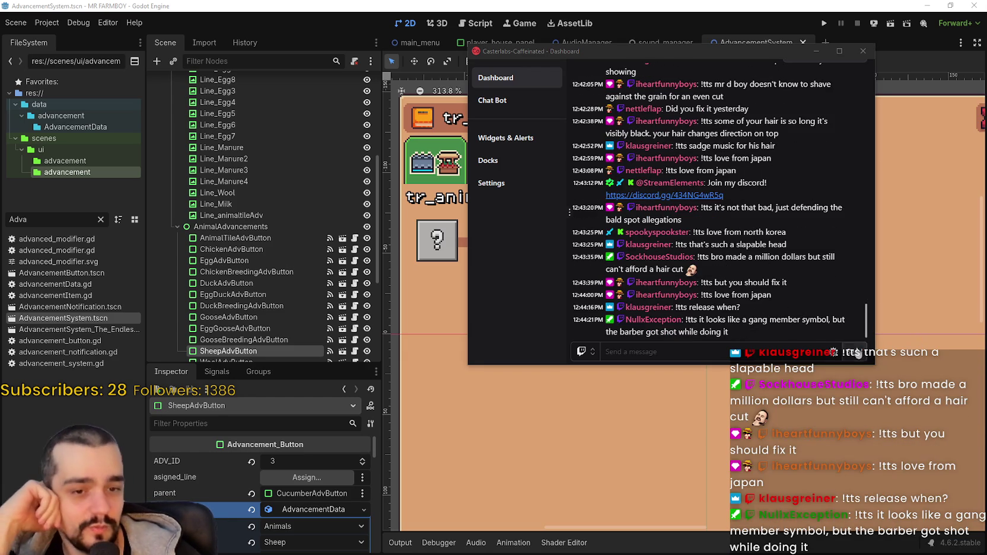
Step: Focus Caffeinated's Send a message box, then minimise the dashboard to uncover Godot's animals grid
left_click(782, 354)
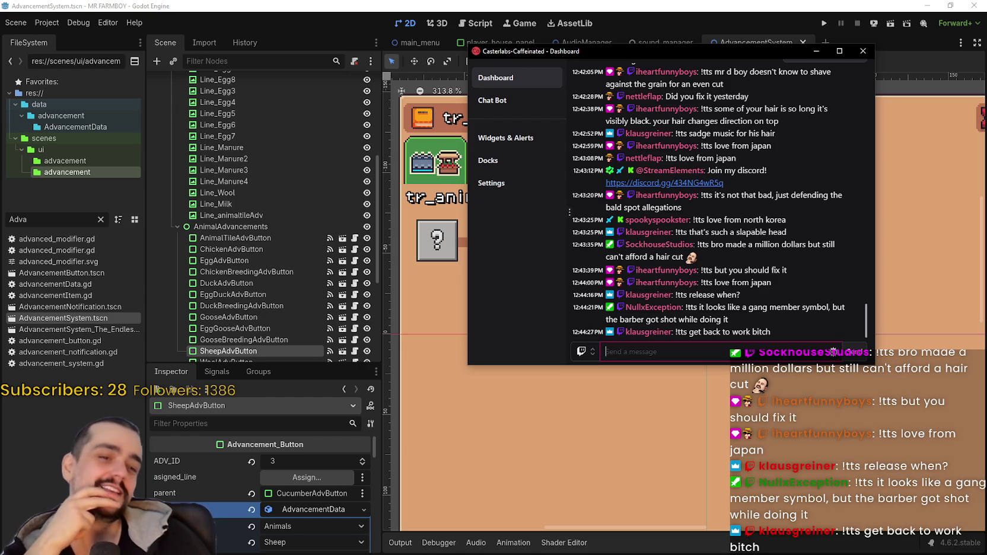
left_click(659, 48)
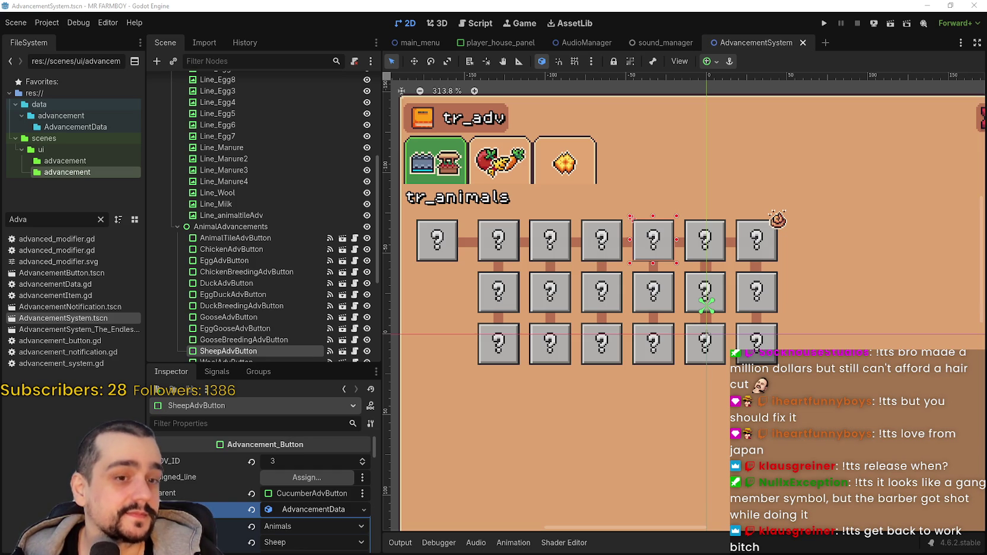
Step: Center the animals grid on the canvas and select the CowAdvButton slot
scroll(738, 297, "down", 3)
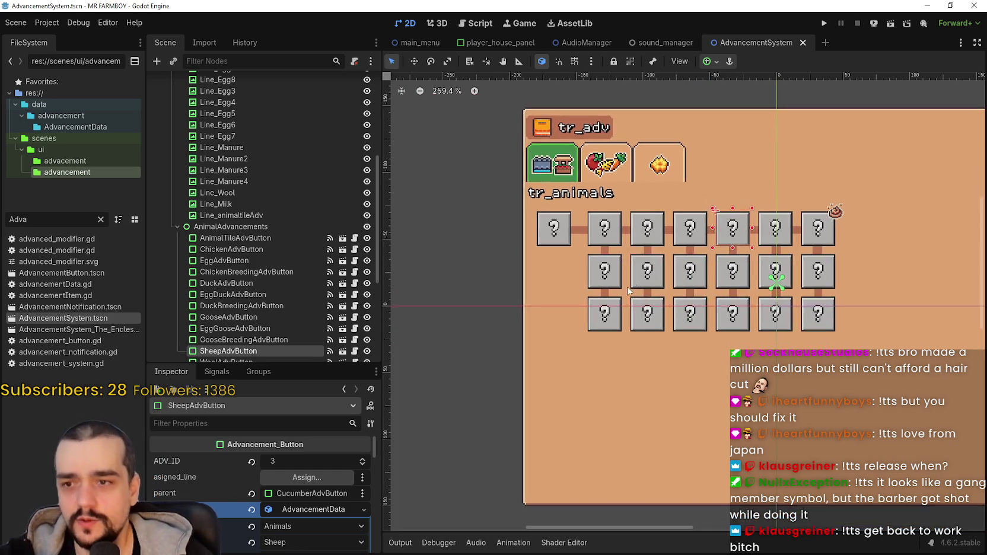
scroll(745, 274, "up", 4)
left_click_drag(746, 274, 663, 289)
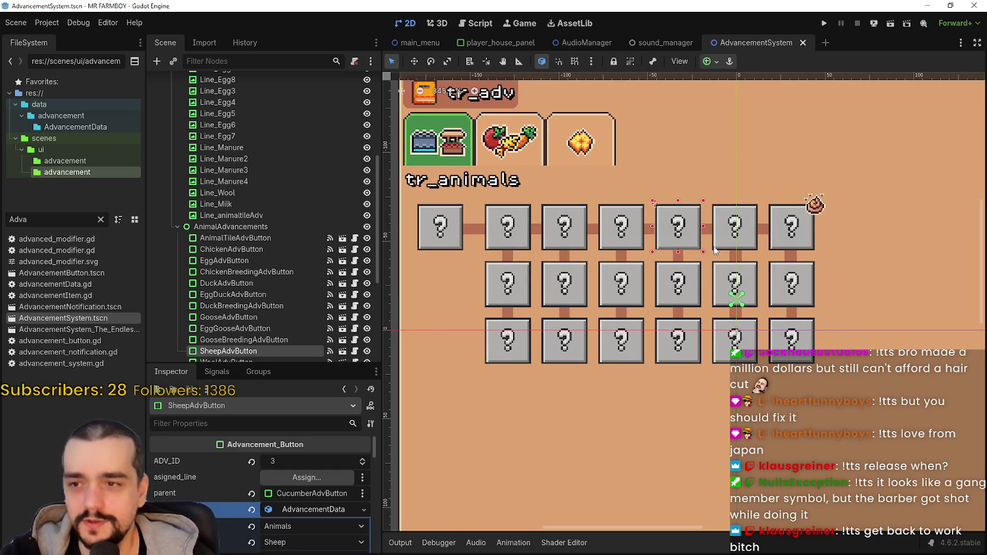
left_click(731, 237)
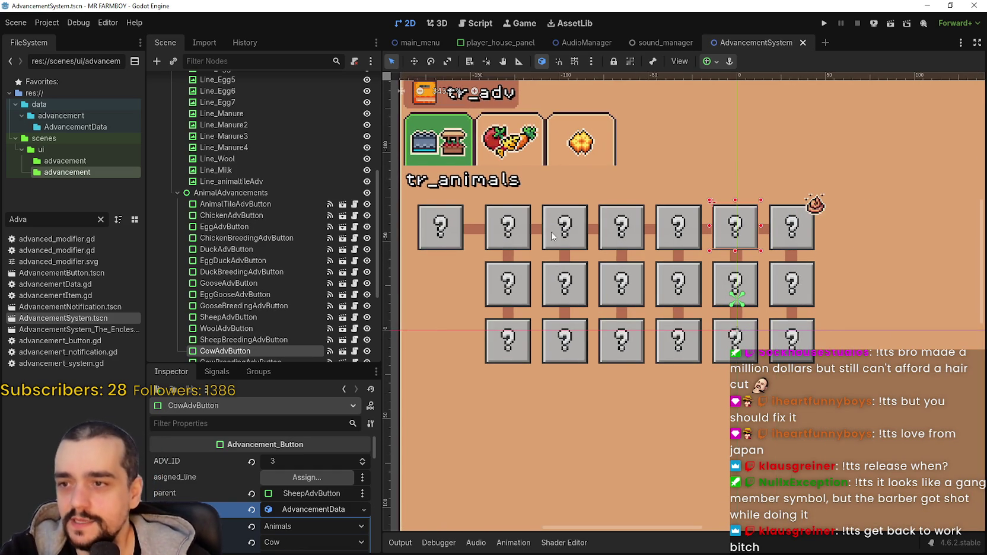
Step: Select AnimalTileAdvButton and review its ADV_ID 3, Line_animaltileAdv line and CoopAdvButton parent
scroll(549, 236, "down", 2)
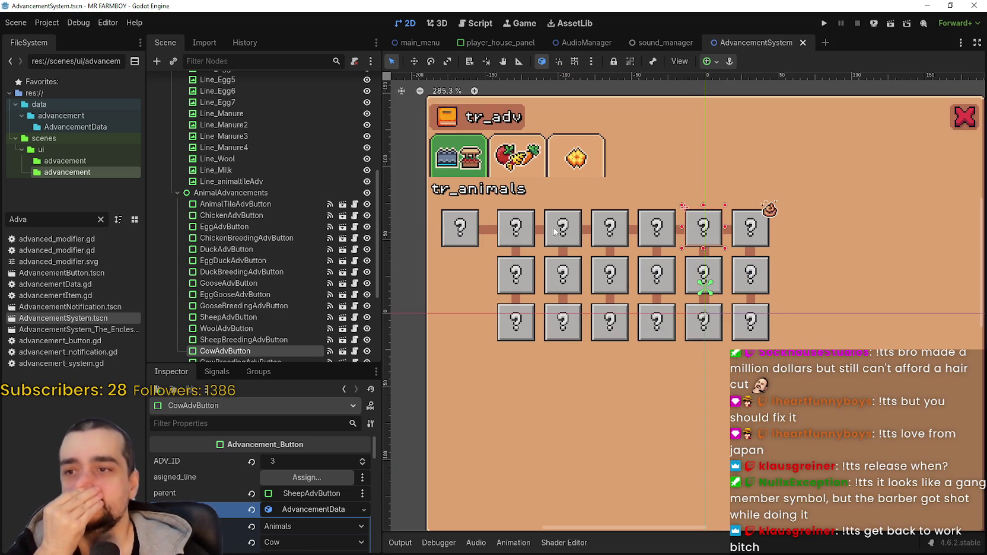
left_click(452, 243)
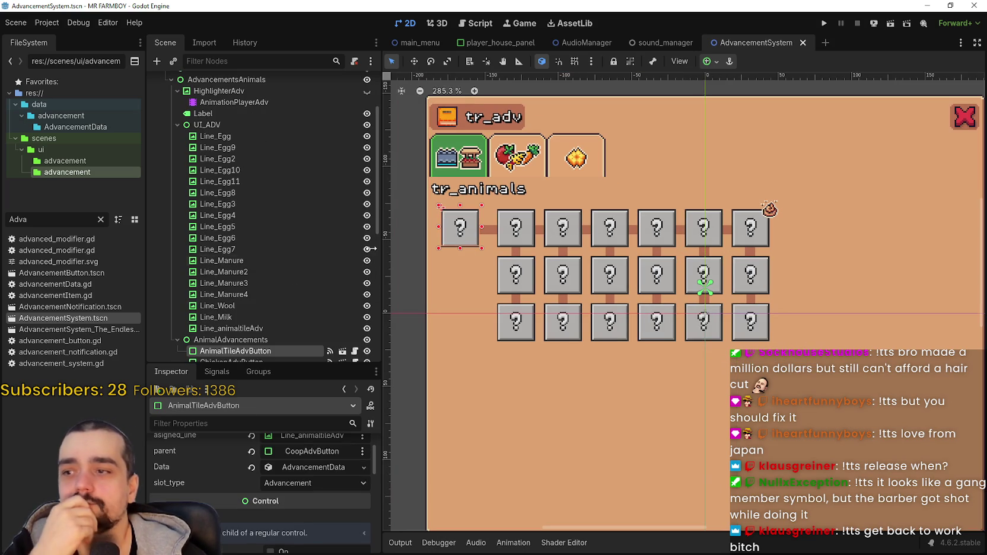
scroll(283, 520, "down", 3)
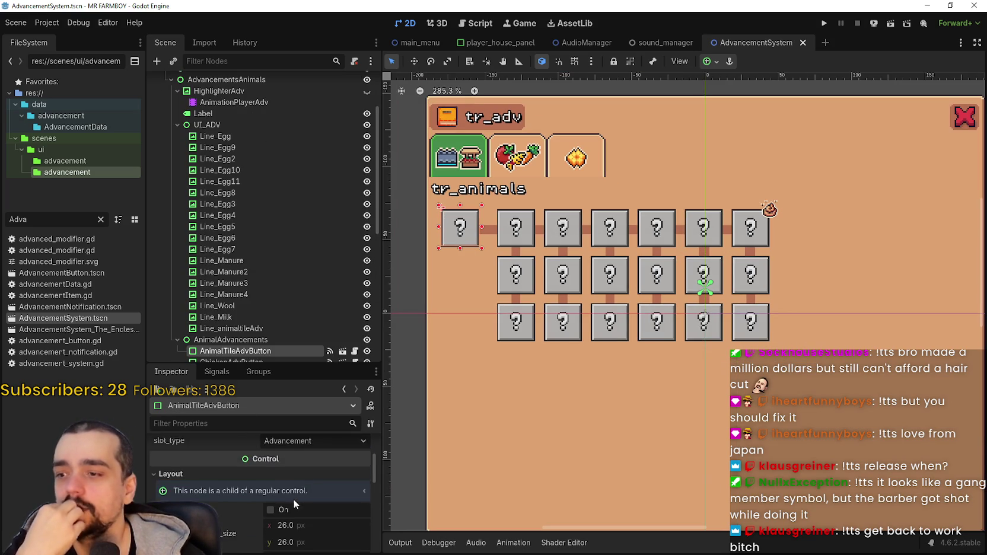
scroll(293, 499, "up", 3)
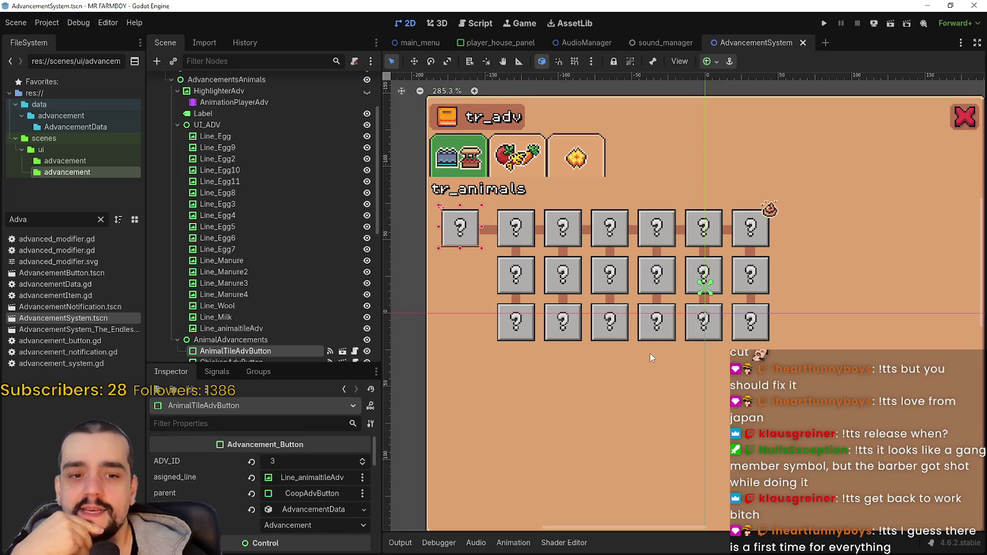
scroll(558, 212, "up", 1)
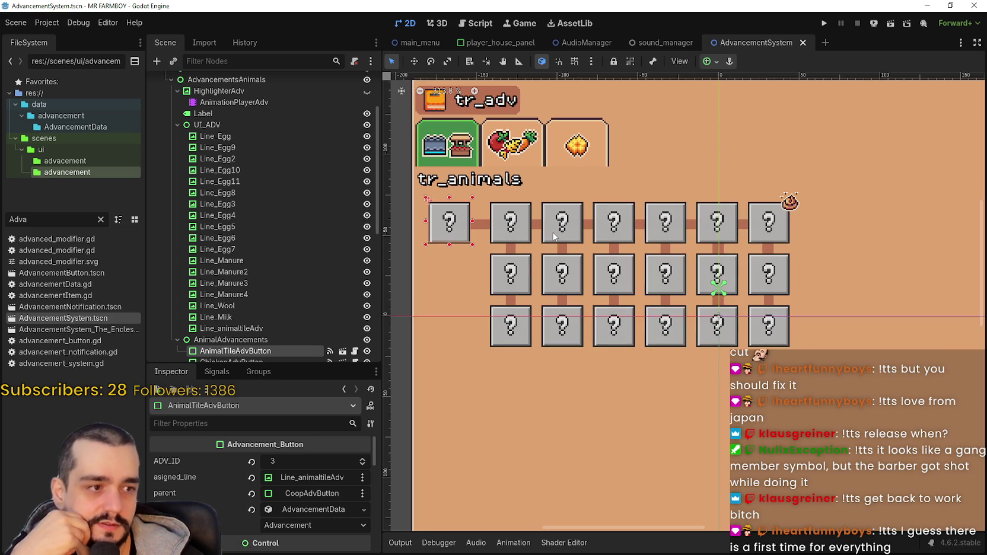
scroll(553, 236, "down", 3)
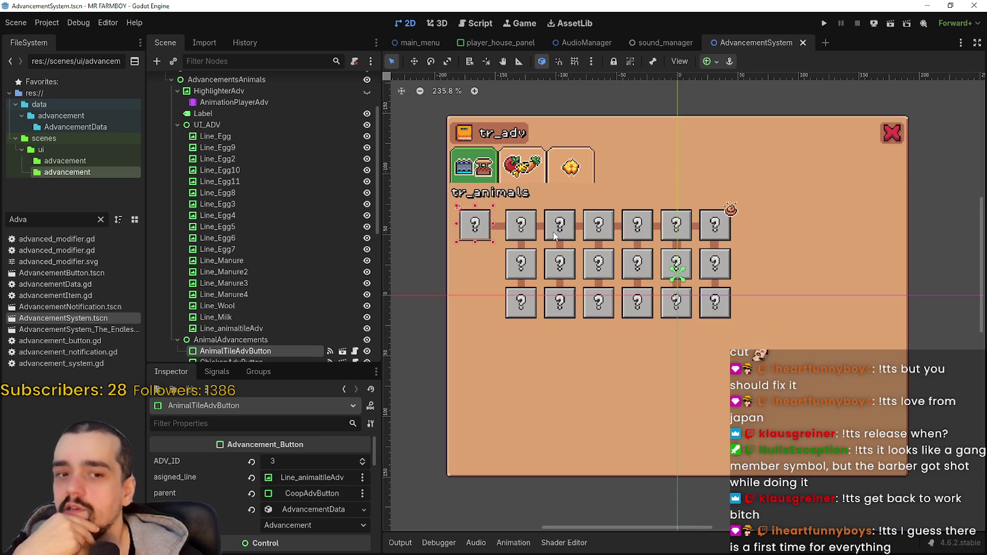
scroll(314, 268, "down", 3)
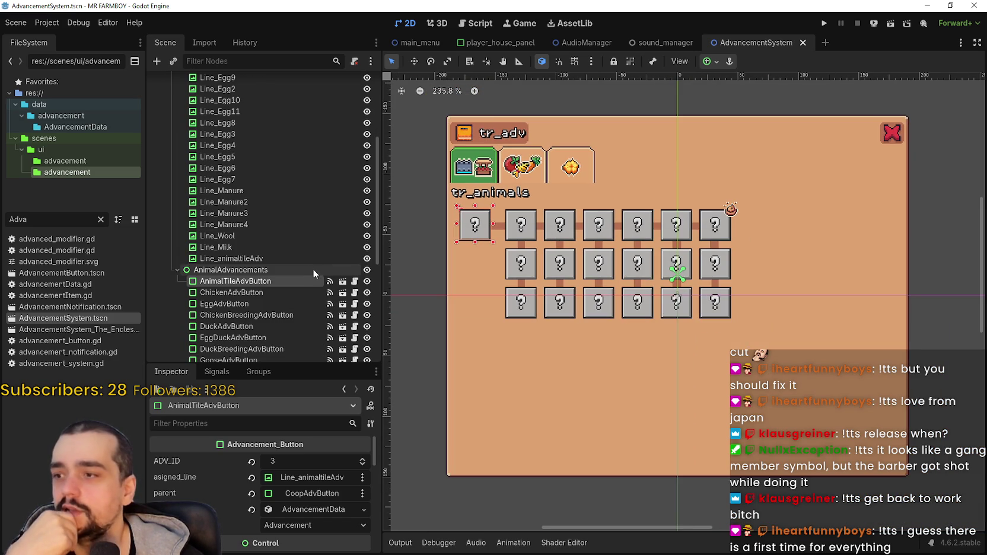
scroll(281, 289, "down", 4)
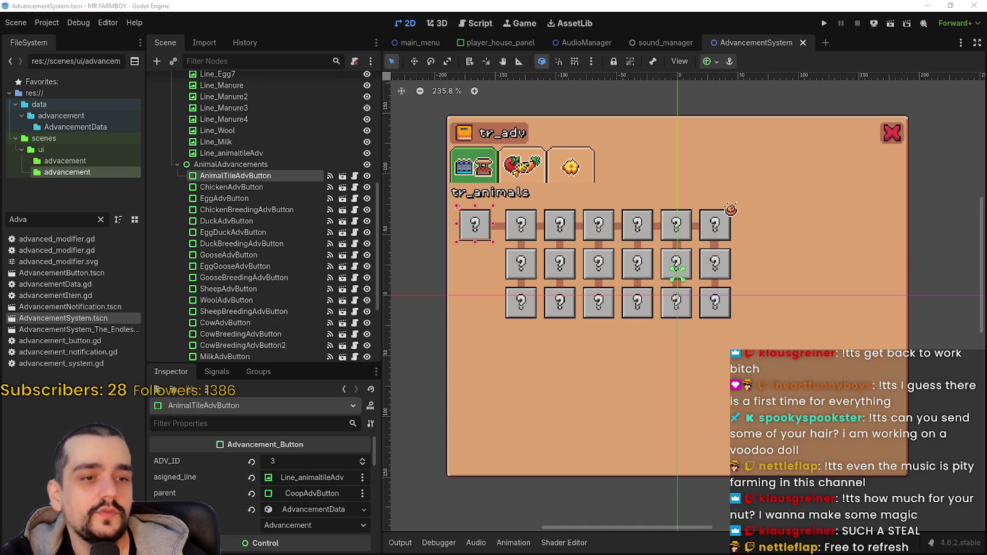
Step: Switch to the browser showing the SteamDB MR FARMBOY charts page
key("alt+Tab")
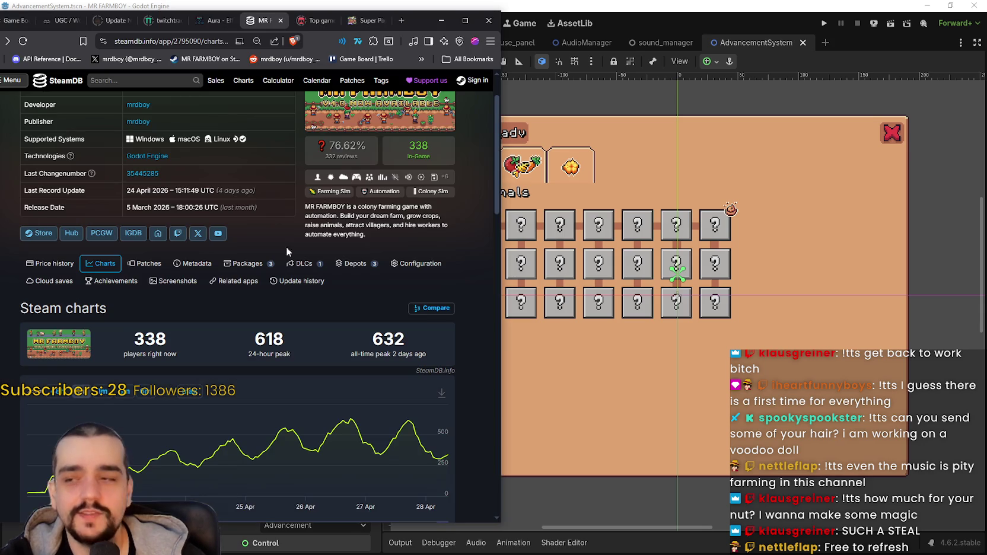
Step: Reload the SteamDB charts so the player count updates to 357, then return to Godot
right_click(368, 238)
left_click(423, 276)
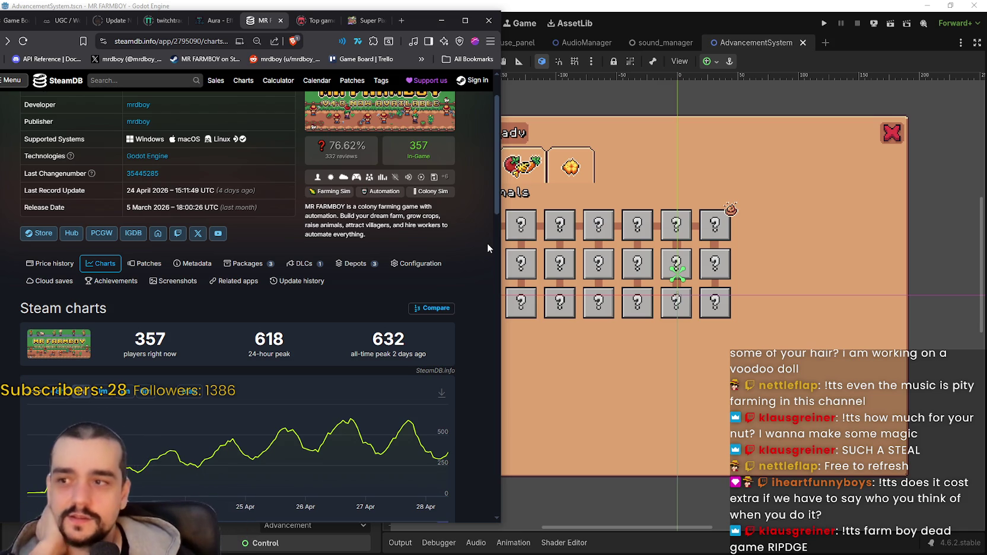
left_click(694, 5)
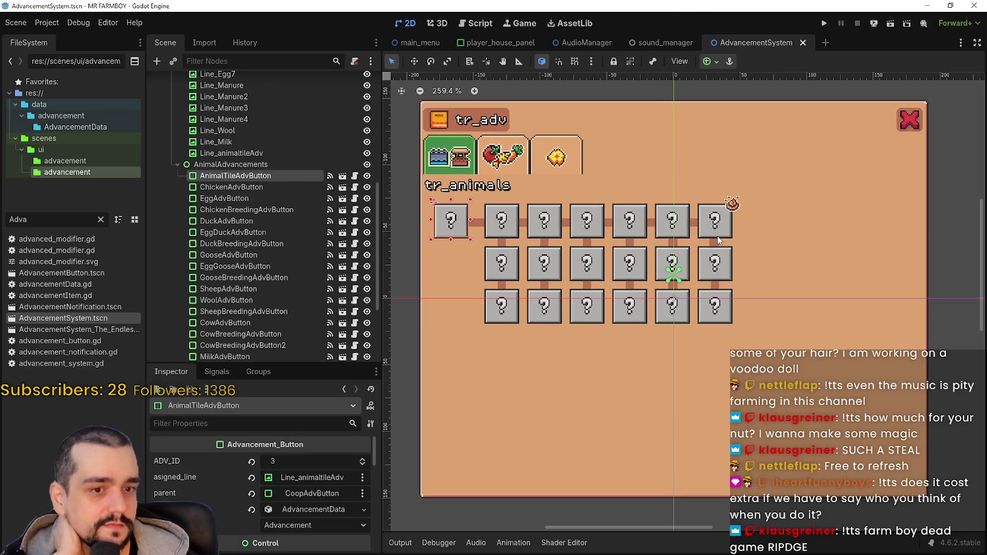
Step: Select ManureAdvButton, parented to PigAdvButton with line Line_Manure, and pan across the grid
scroll(637, 237, "up", 3)
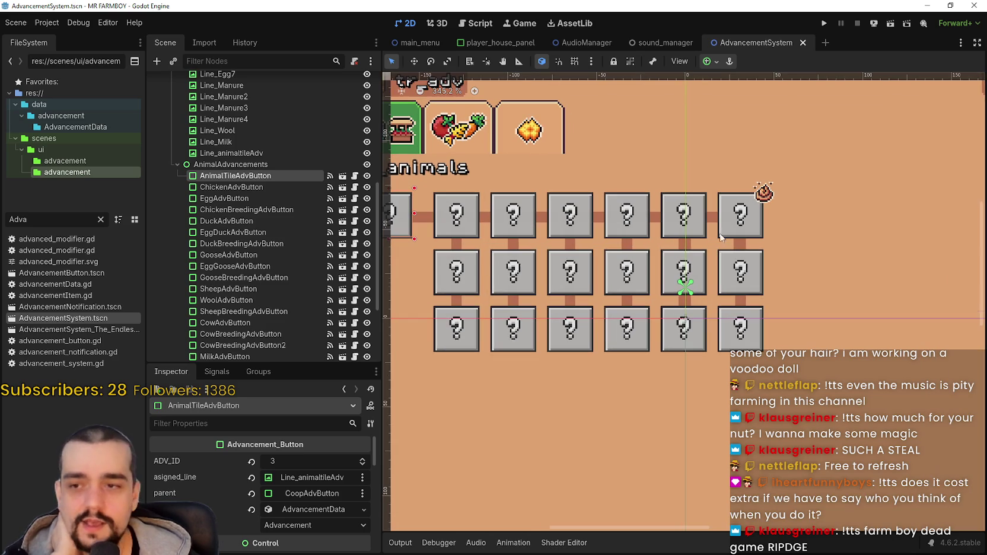
left_click(764, 262)
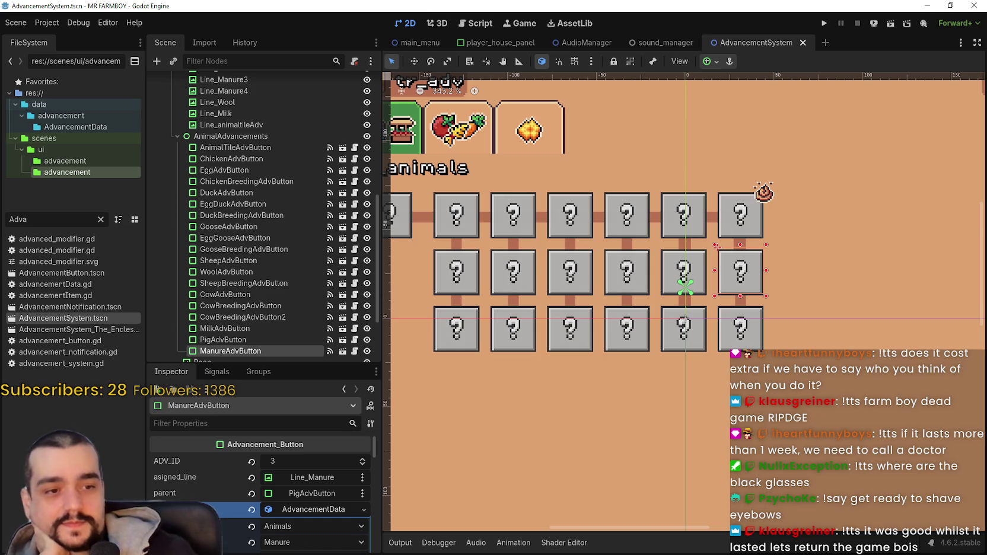
mouse_move(459, 214)
left_mouse_down()
mouse_move(493, 234)
mouse_move(567, 233)
left_mouse_up()
Step: Select ChickenAdvButton in the top row, then test-run the game with F5 and close it
right_click(568, 232)
scroll(569, 237, "up", 2)
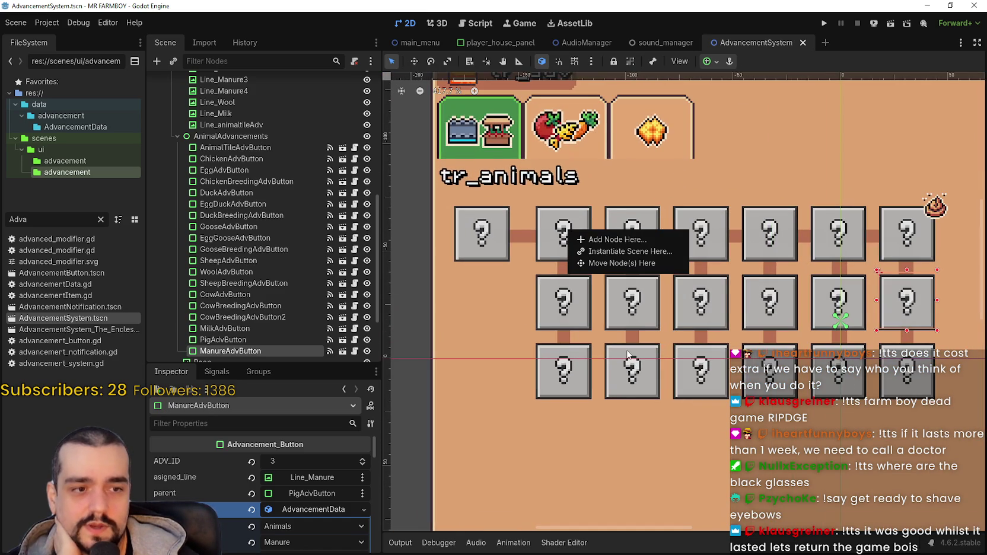
scroll(599, 297, "down", 2)
scroll(599, 329, "up", 4)
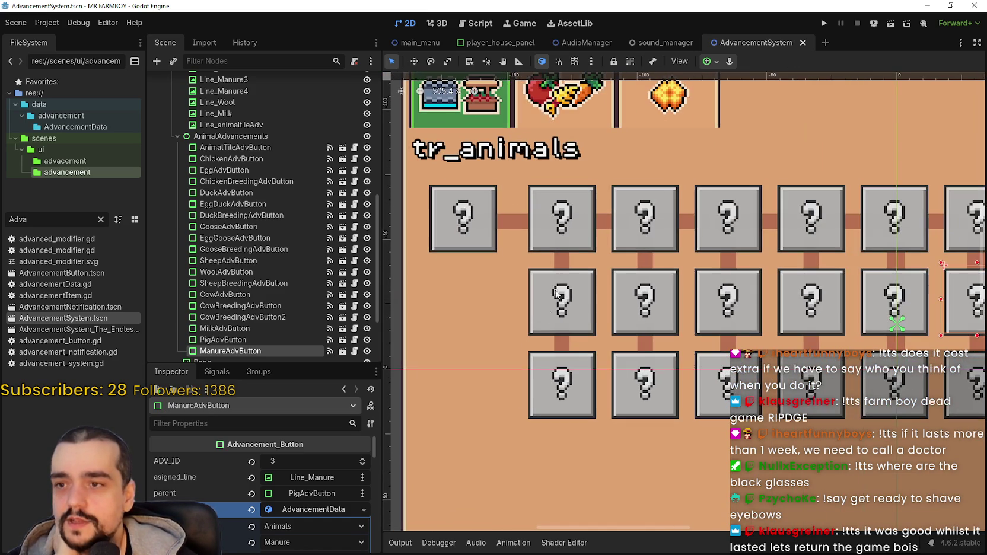
left_click(566, 249)
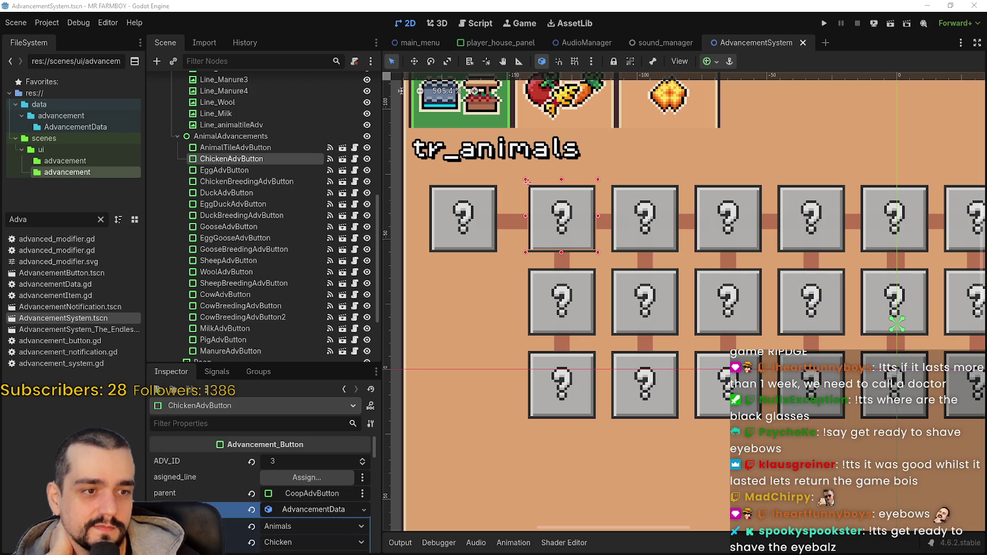
key("F5")
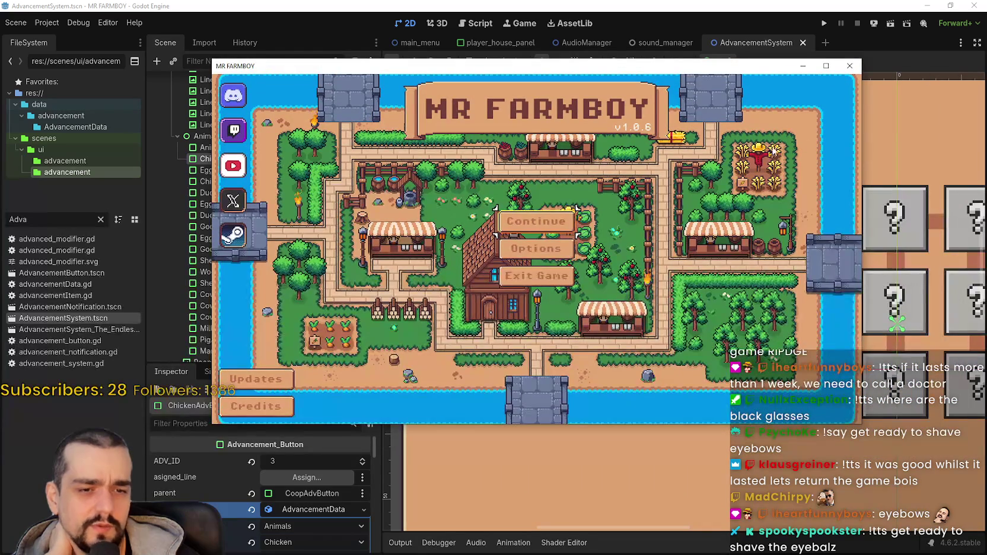
left_click(802, 65)
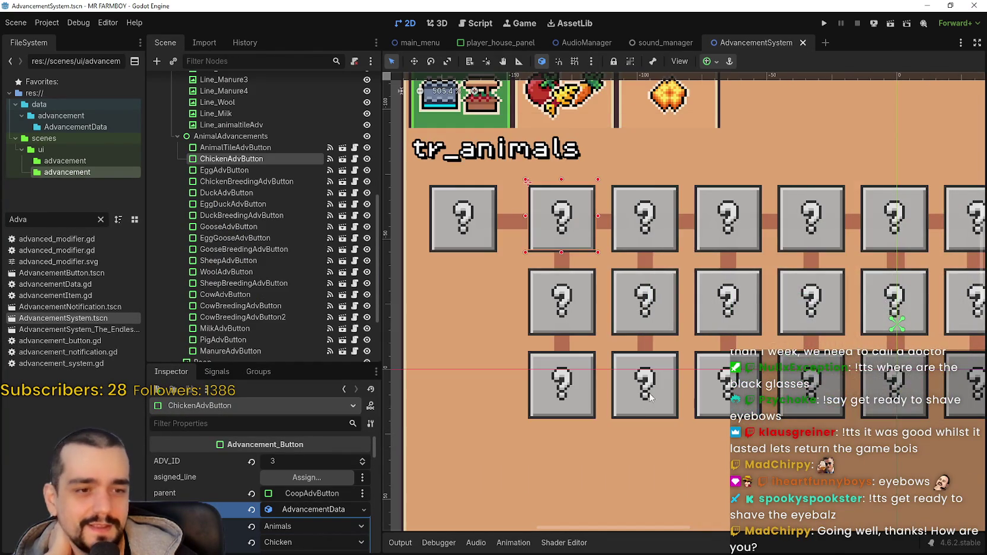
scroll(643, 402, "down", 2)
scroll(644, 386, "up", 2)
scroll(645, 362, "down", 2)
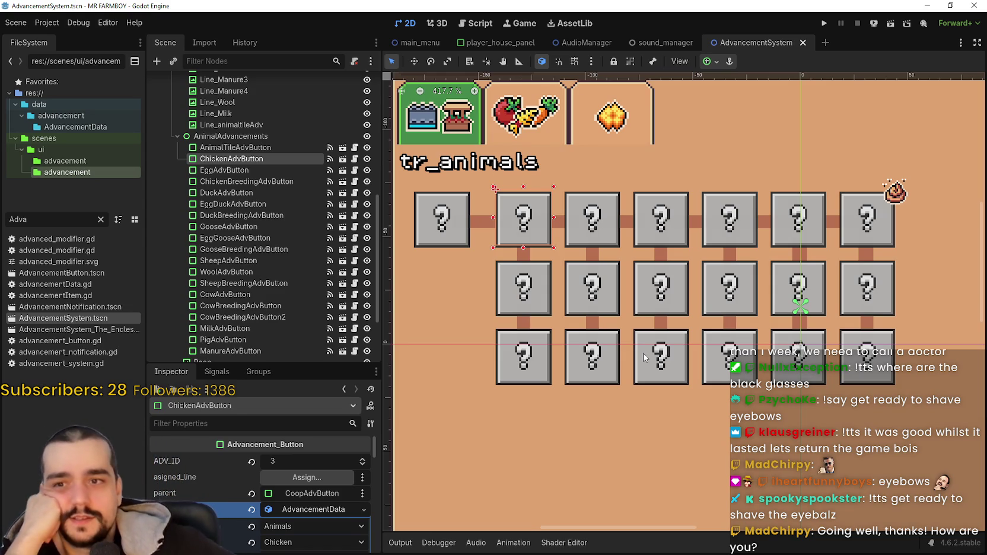
scroll(622, 245, "up", 1)
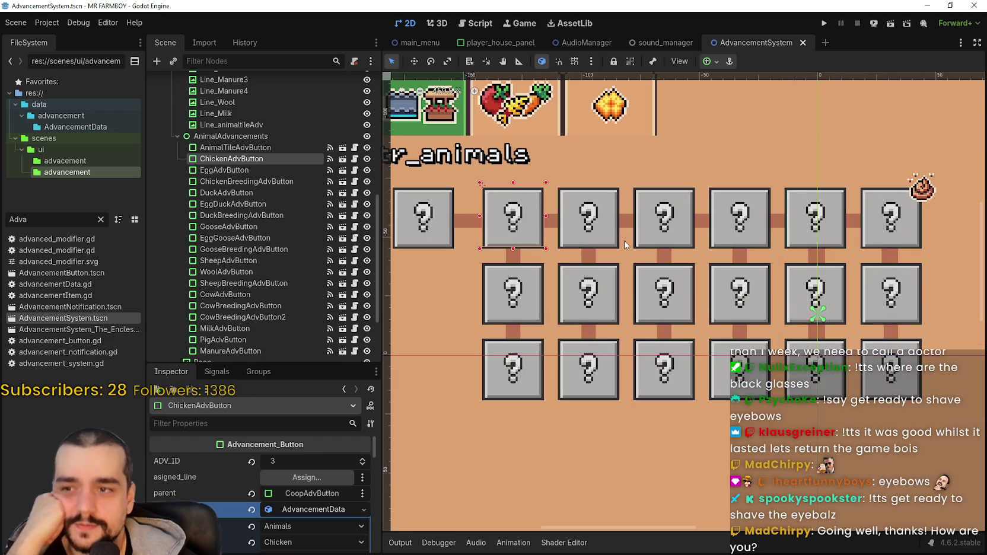
scroll(741, 265, "down", 1)
left_click(870, 308)
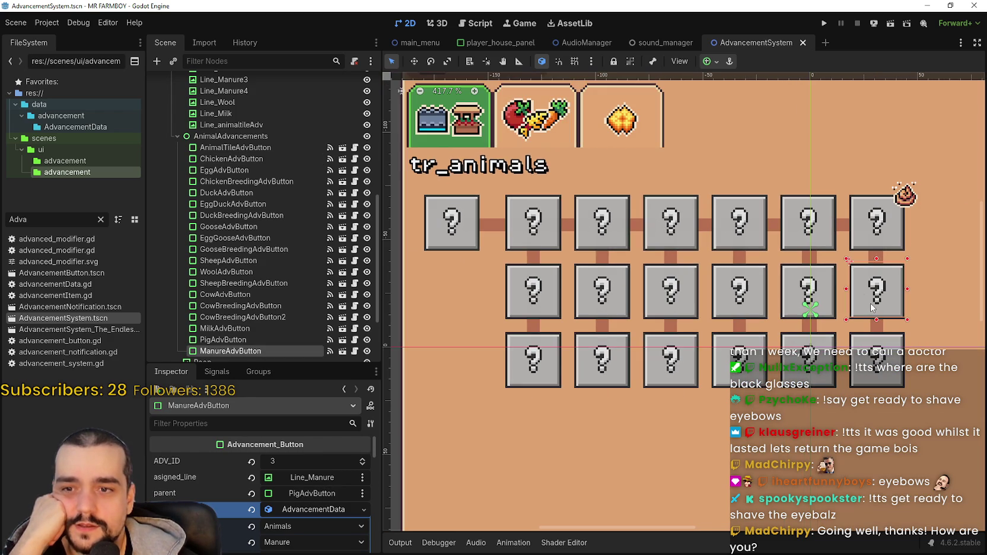
left_click(872, 327)
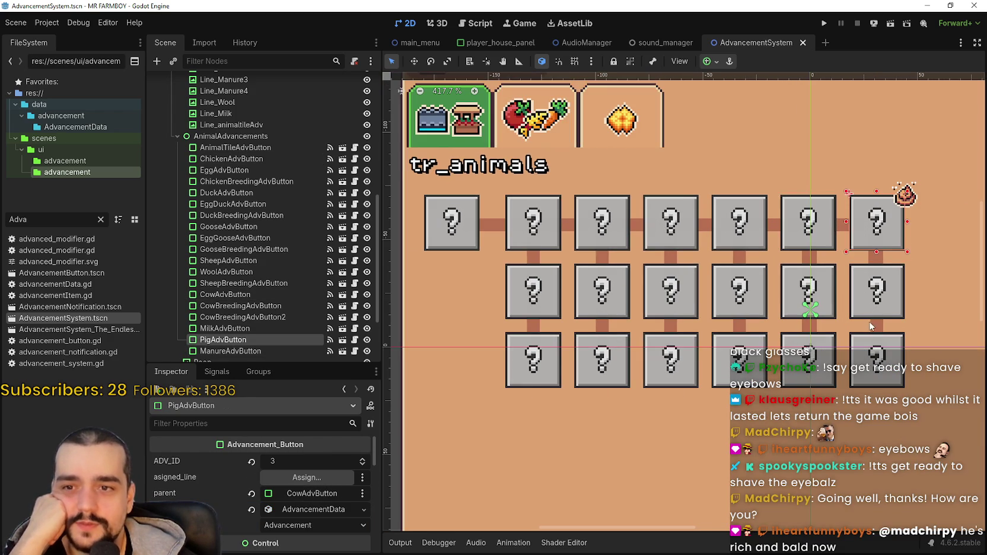
scroll(867, 312, "up", 1)
left_click(865, 305)
scroll(865, 305, "down", 1)
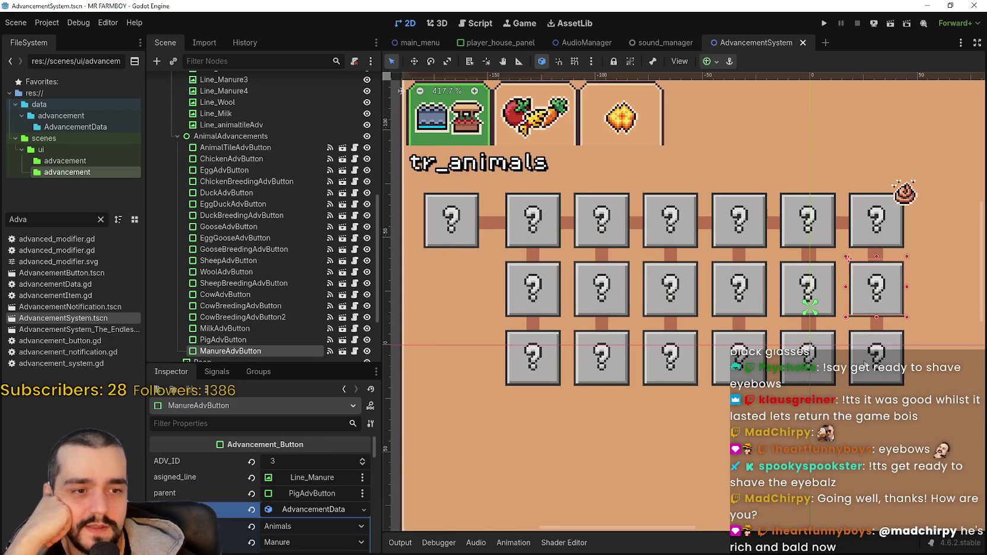
scroll(807, 336, "down", 2)
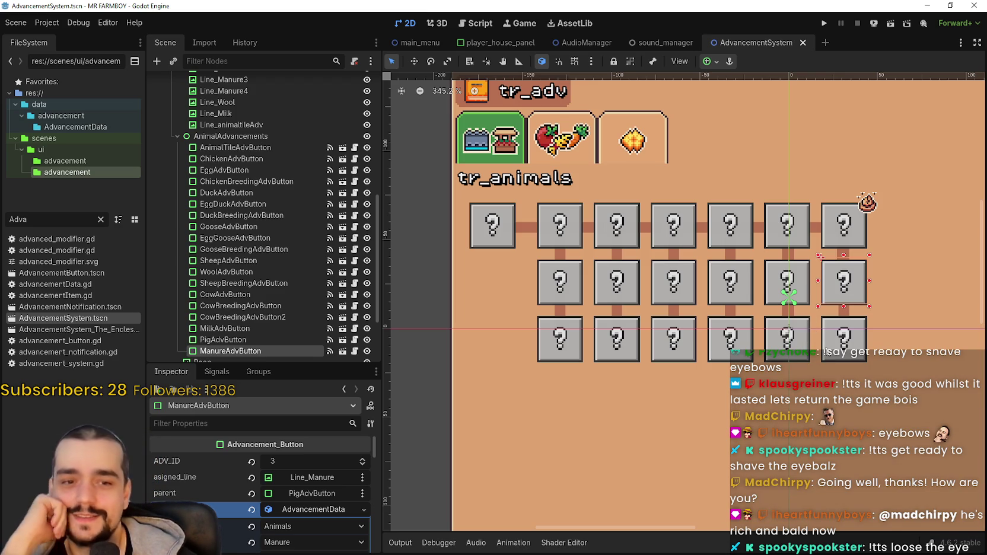
left_click(828, 346)
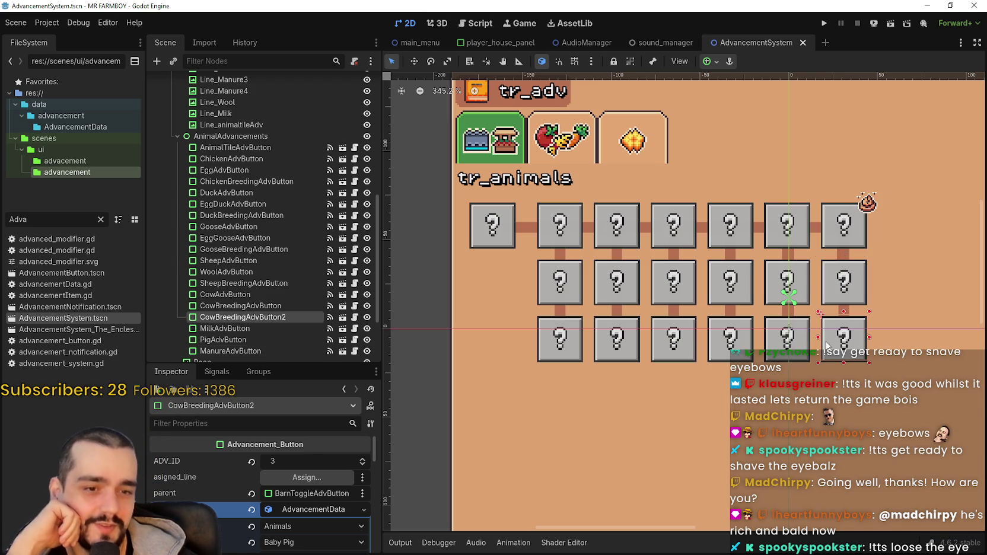
left_click(682, 223)
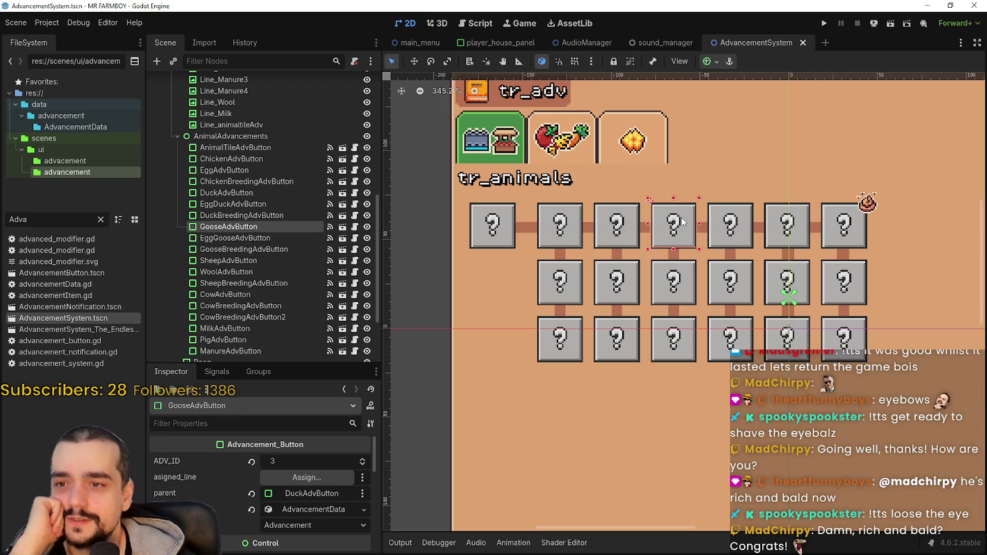
scroll(685, 237, "up", 1)
scroll(688, 261, "down", 2)
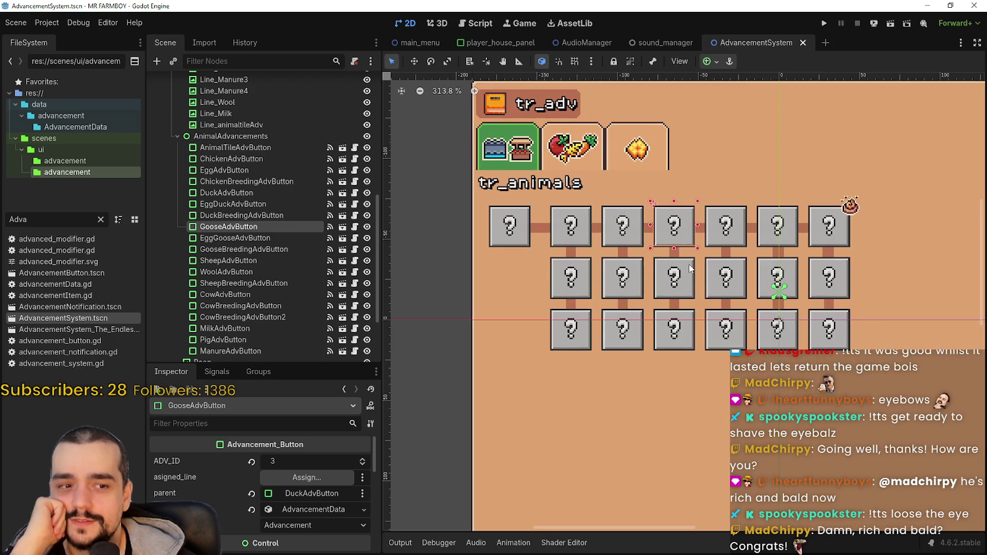
scroll(688, 265, "up", 4)
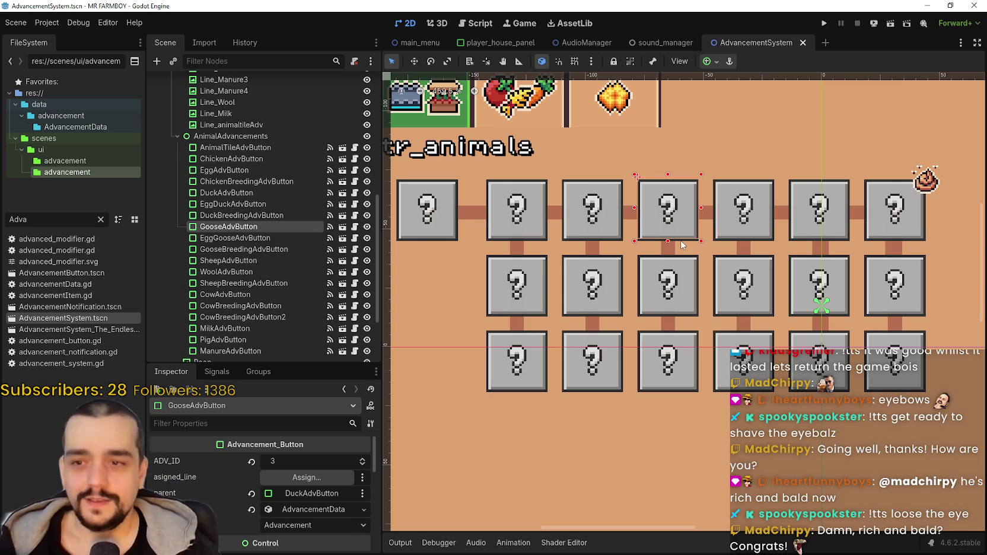
scroll(618, 235, "up", 1)
left_click(609, 237)
scroll(614, 332, "down", 1)
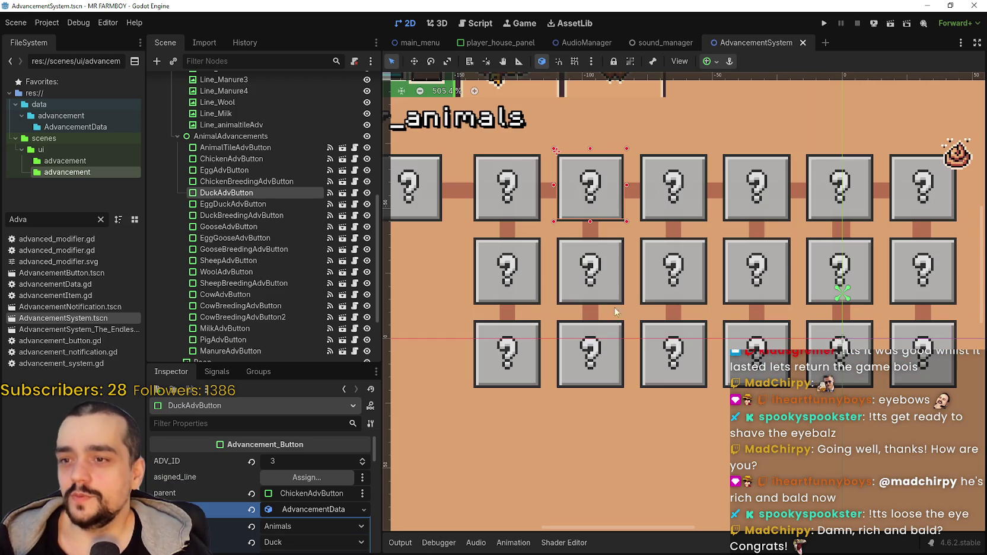
left_click(611, 294)
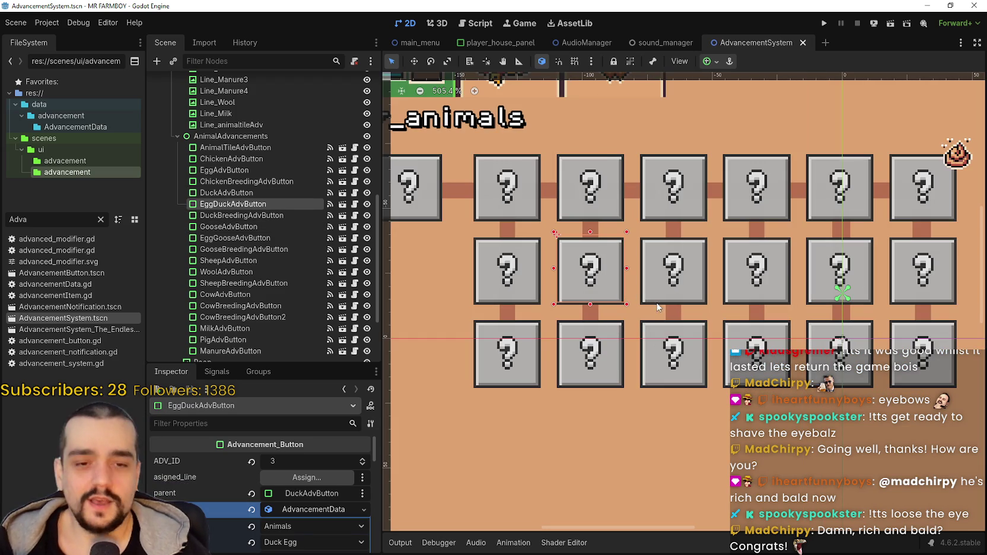
left_click(701, 266)
scroll(703, 276, "down", 2)
left_click(706, 284)
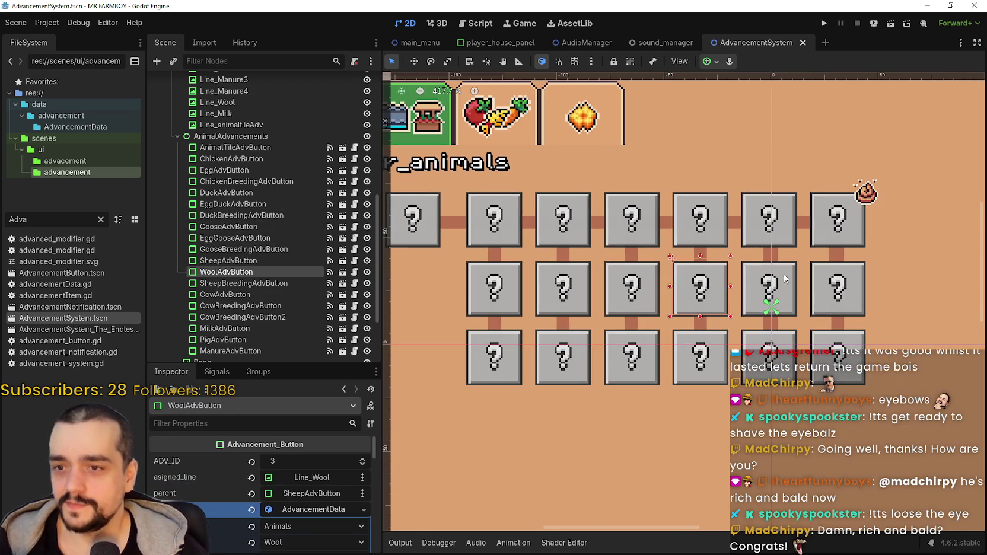
left_click(801, 279)
left_click(832, 283)
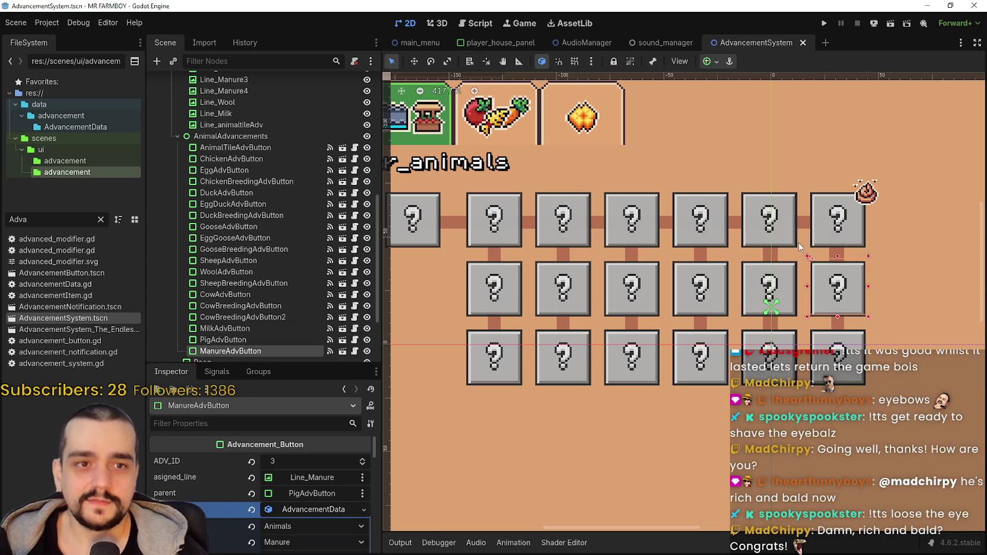
left_click(831, 243)
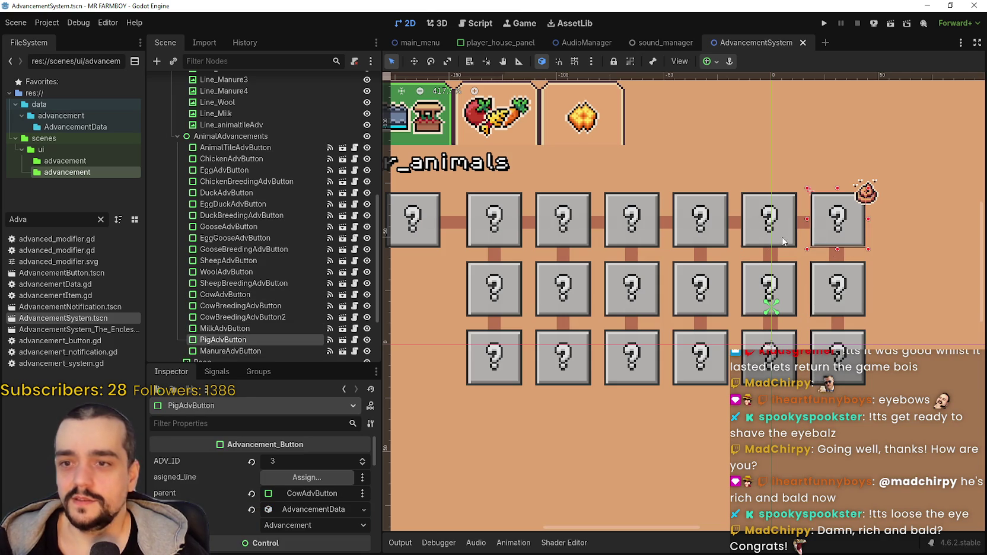
left_click(498, 241)
scroll(501, 247, "down", 1)
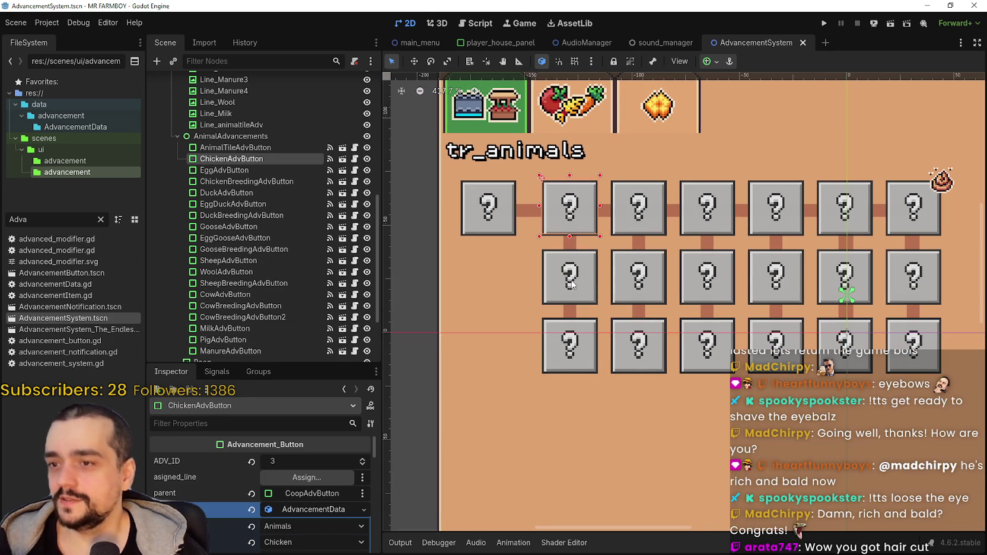
left_click(571, 283)
scroll(633, 301, "up", 2)
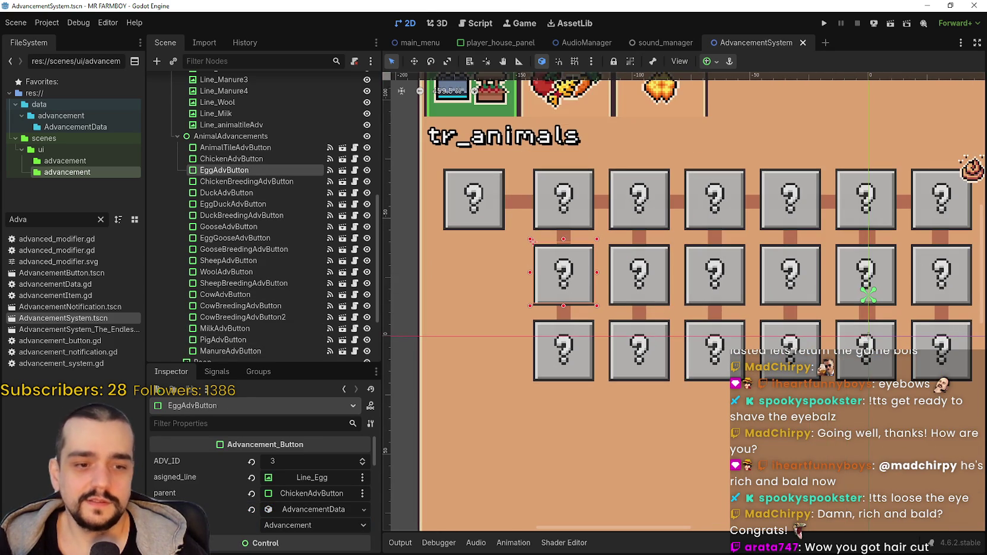
key("alt+Tab")
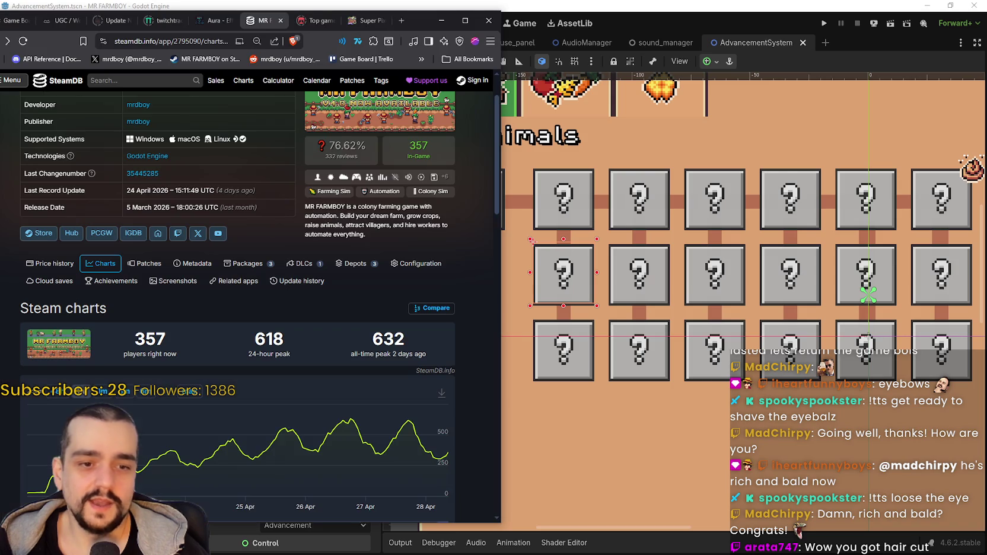
Step: Shift the browser right and set the MR FARMBOY player chart from one month to one week
scroll(436, 87, "down", 1)
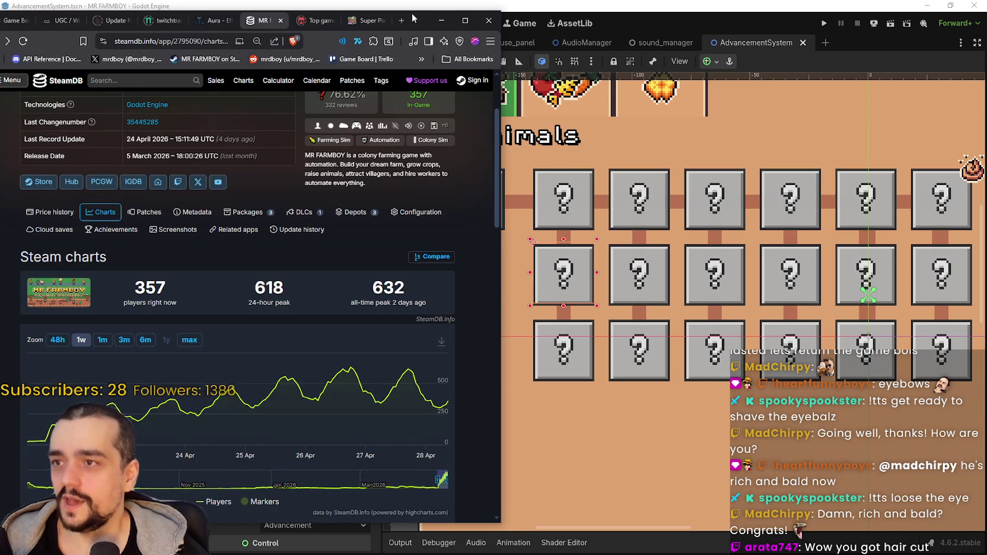
left_click_drag(421, 20, 477, 15)
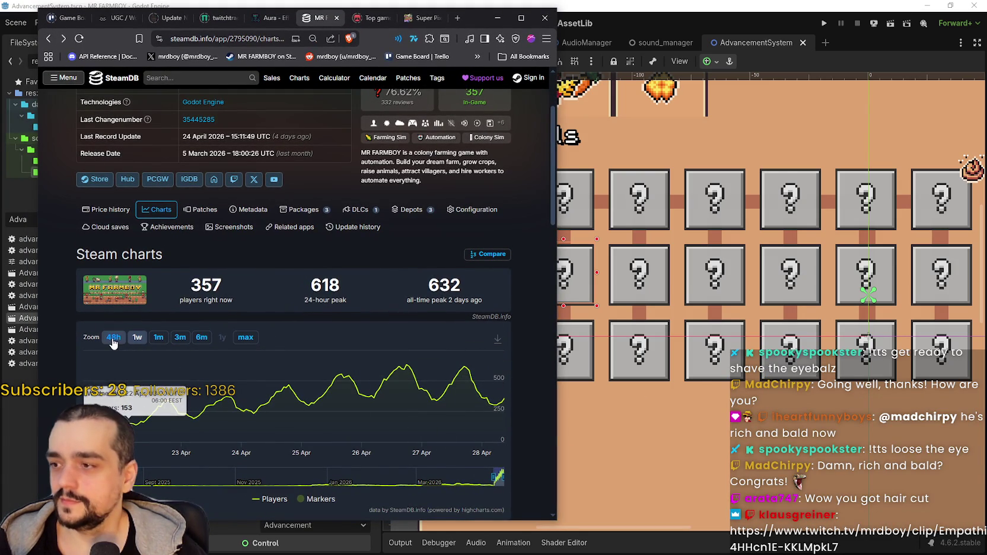
left_click(158, 337)
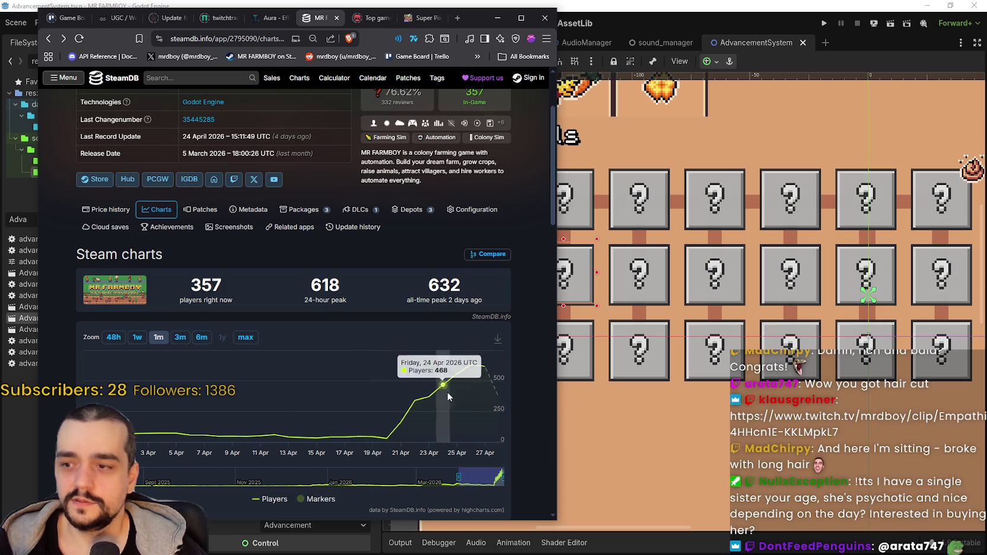
left_click(141, 338)
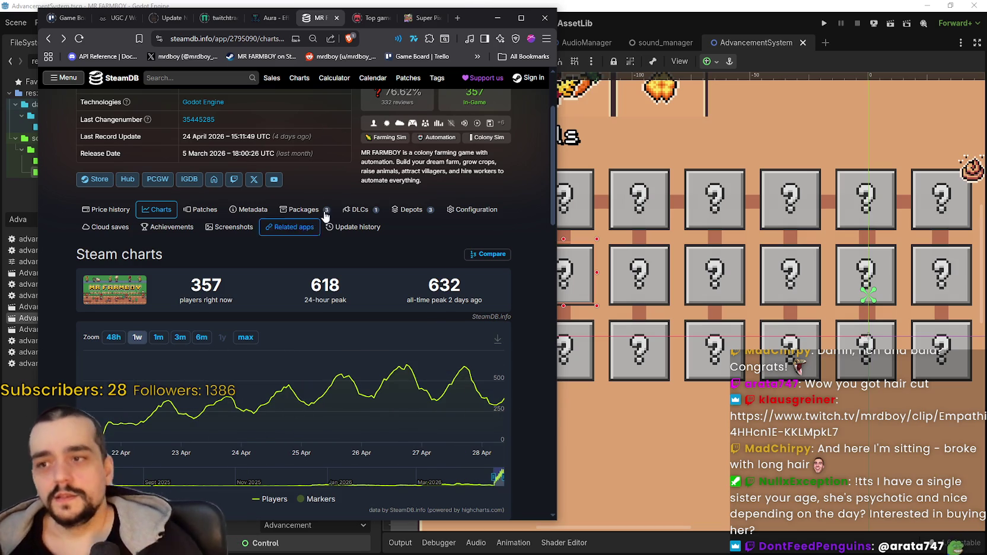
scroll(554, 160, "up", 1)
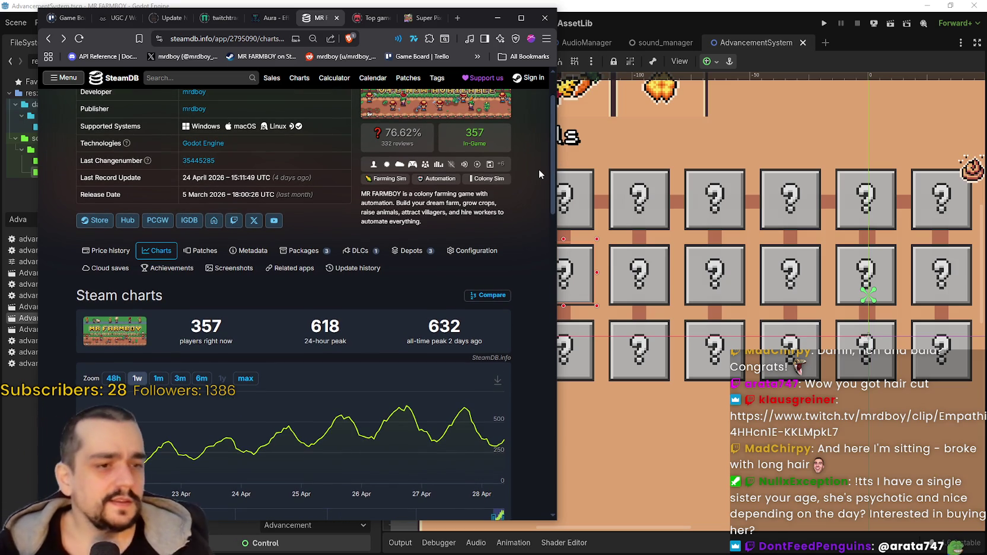
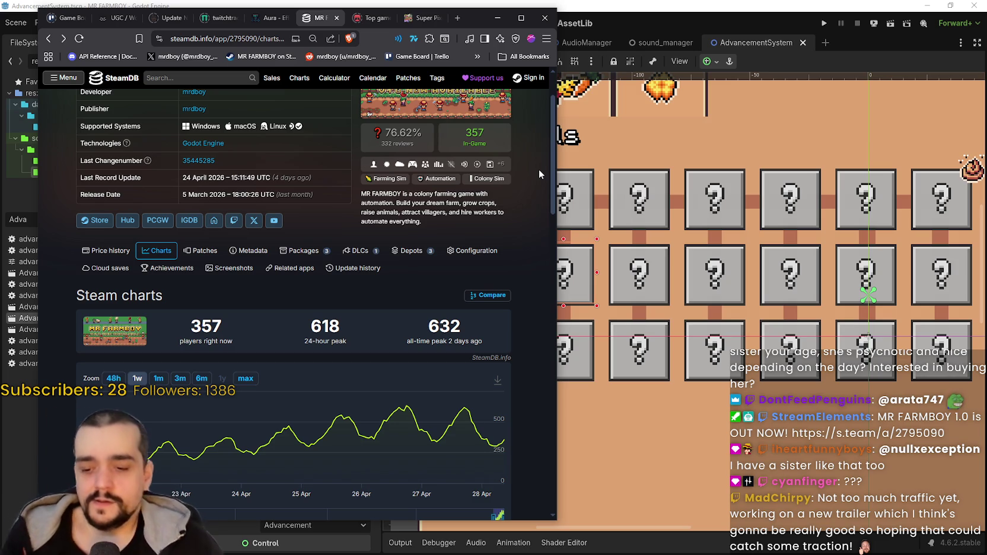
Step: Show the MR FARMBOY player chart over its full history, then move the browser aside
left_click(202, 378)
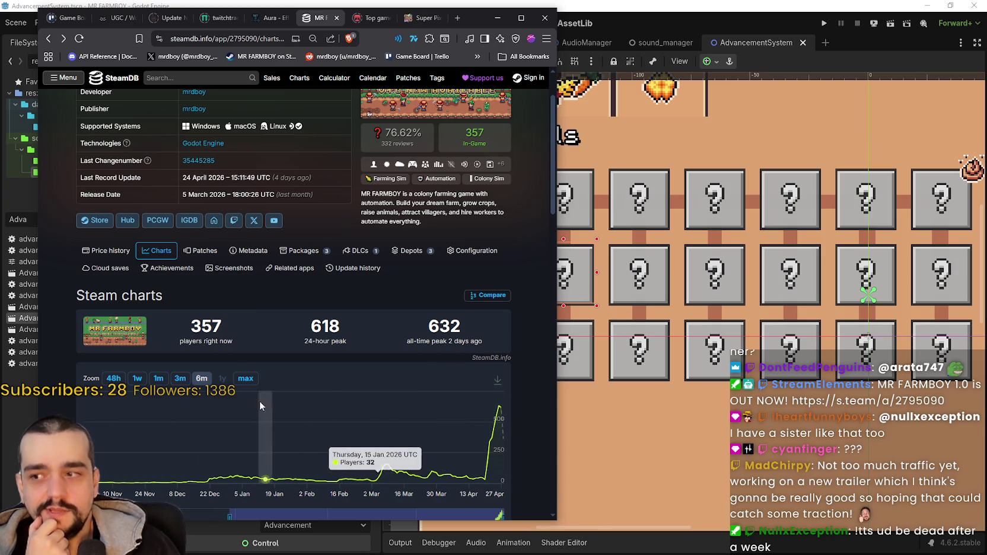
left_click(242, 380)
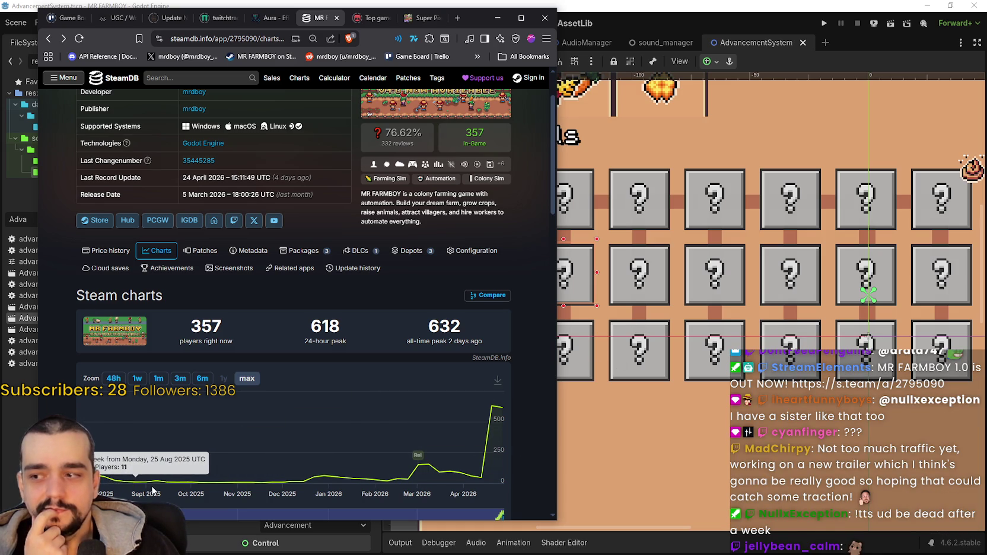
mouse_move(172, 489)
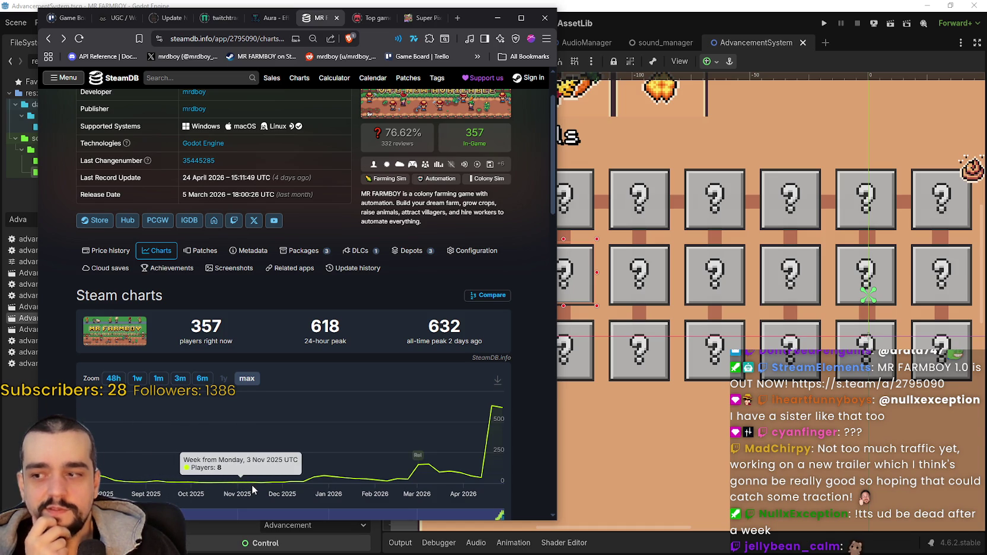
left_click_drag(477, 18, 709, 23)
mouse_move(499, 482)
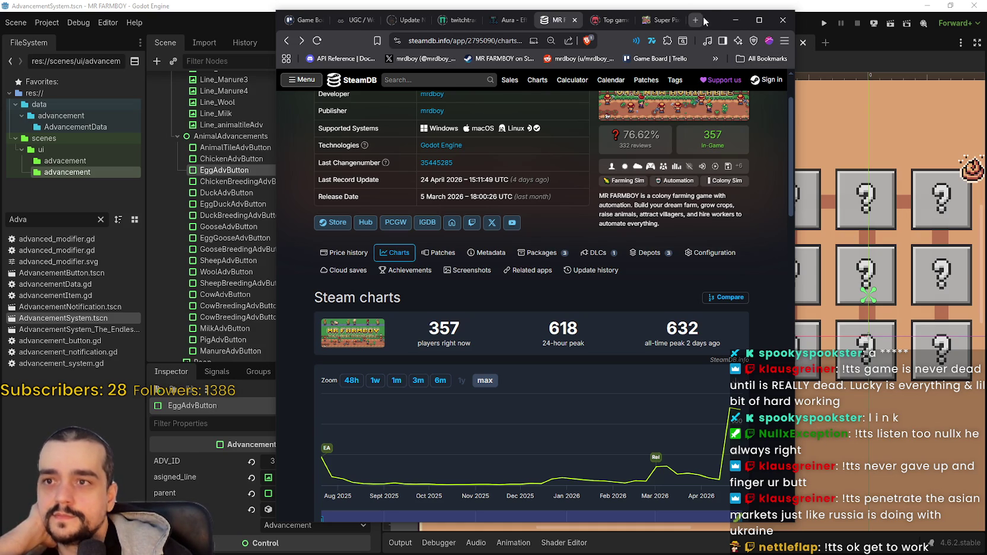
Step: Shrink the browser window and minimize it to reveal Godot's AdvancementSystem scene
left_click_drag(703, 20, 716, 18)
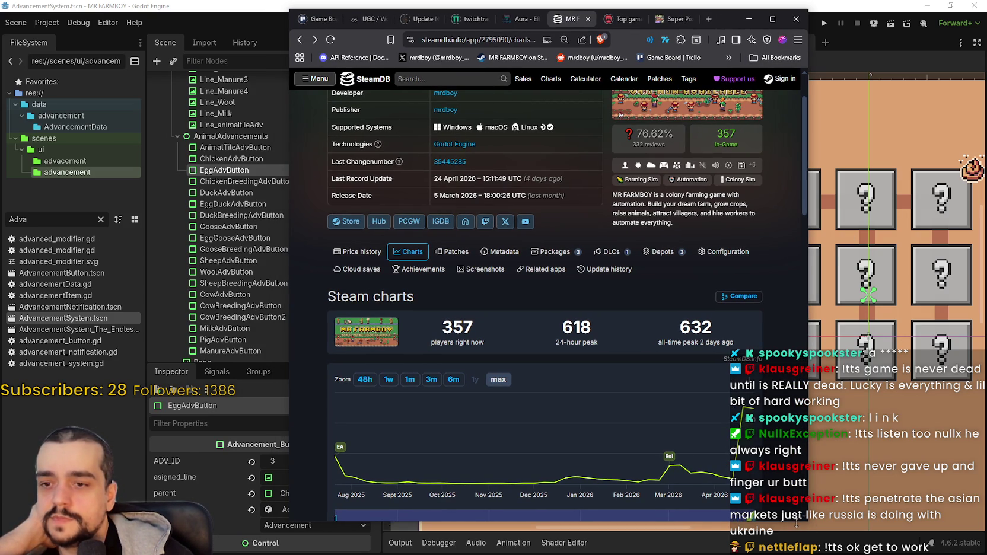
left_click_drag(801, 522, 801, 505)
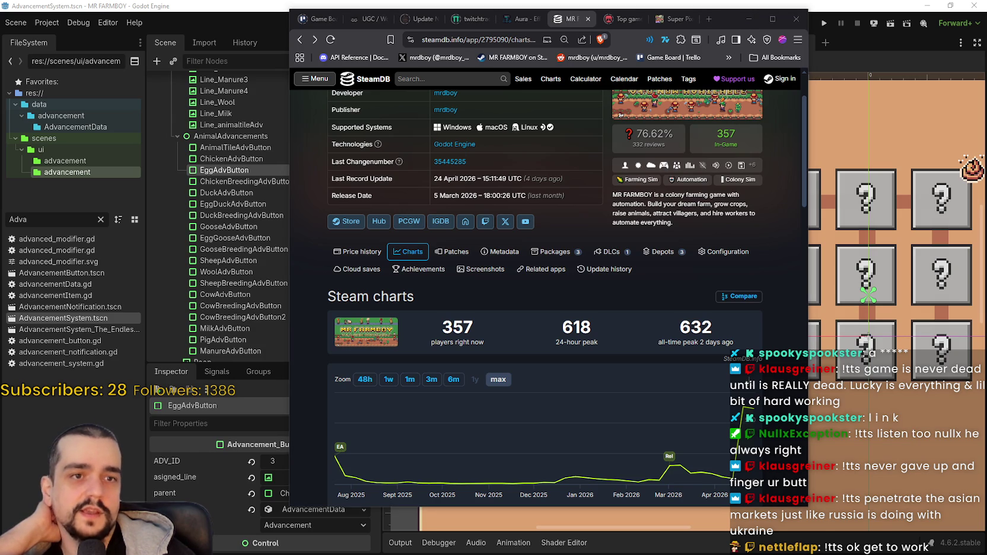
left_click(752, 22)
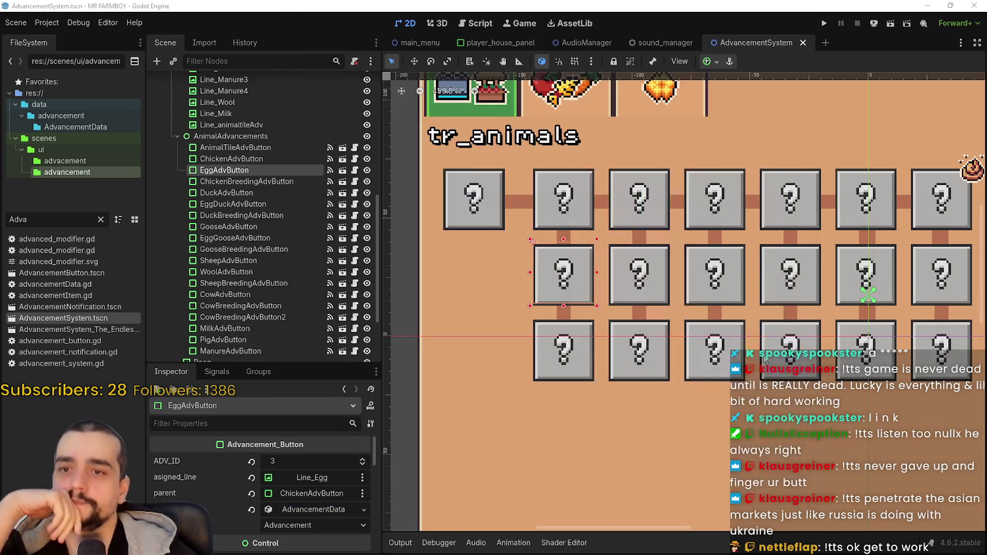
scroll(681, 356, "up", 2)
scroll(593, 320, "right", 3)
left_click(557, 303)
scroll(558, 303, "up", 1)
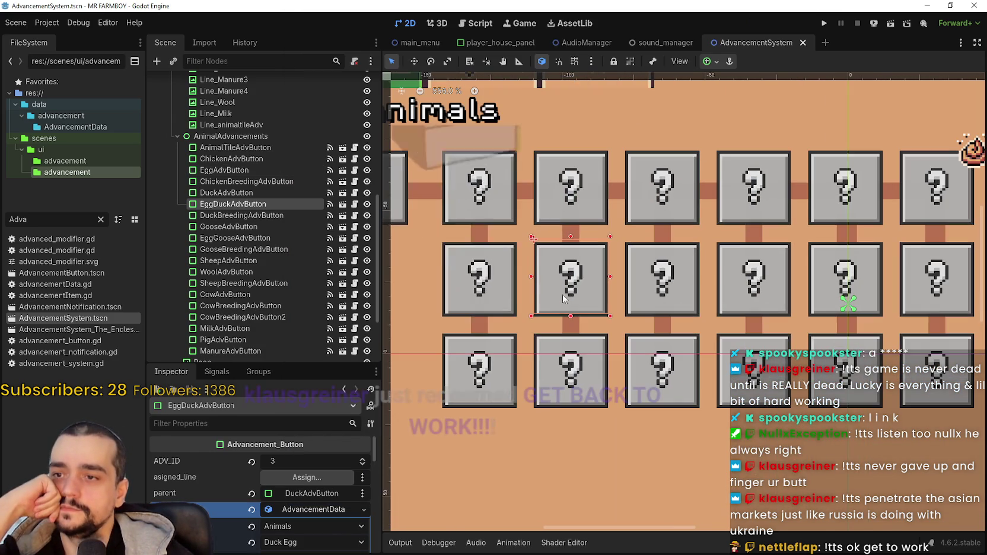
left_click(661, 290)
scroll(658, 288, "down", 3)
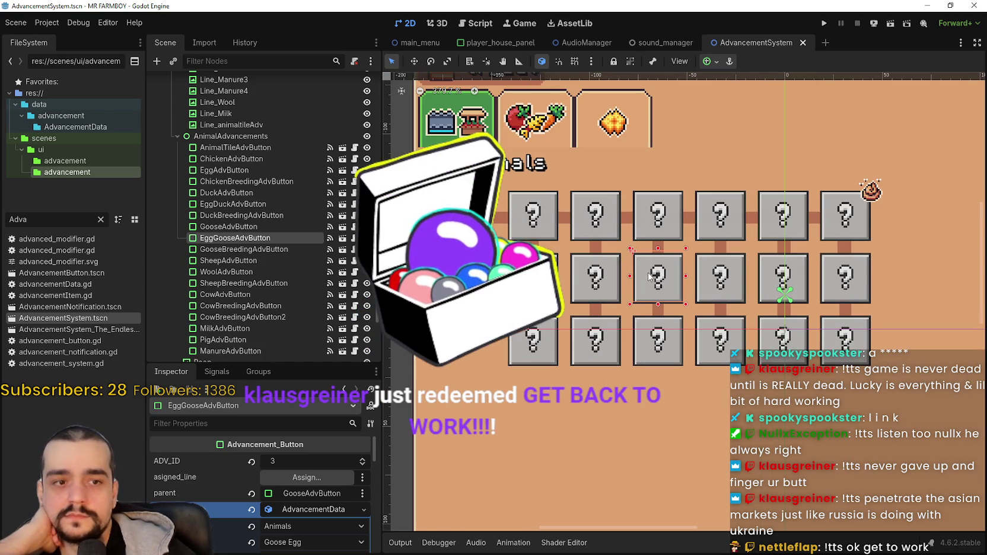
scroll(649, 276, "up", 1)
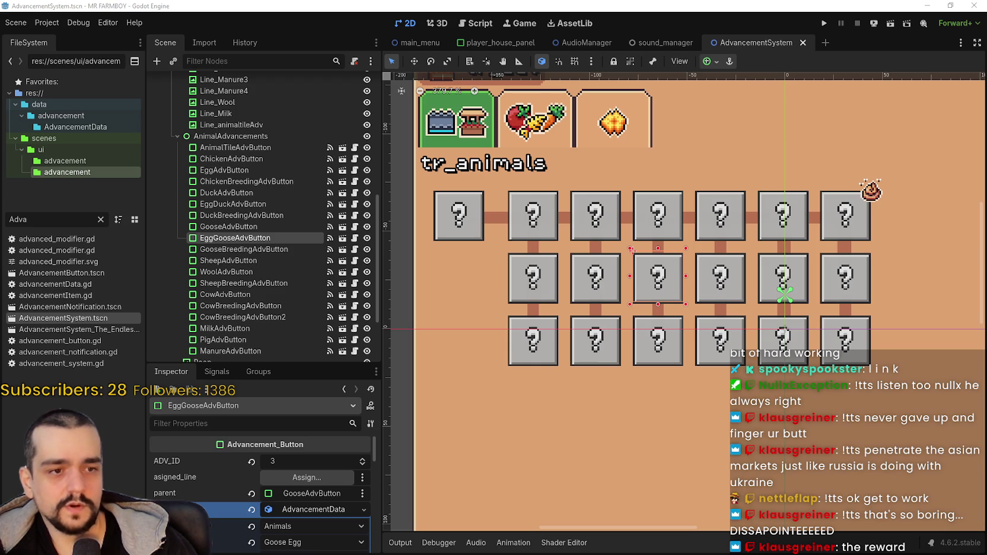
scroll(659, 303, "up", 3)
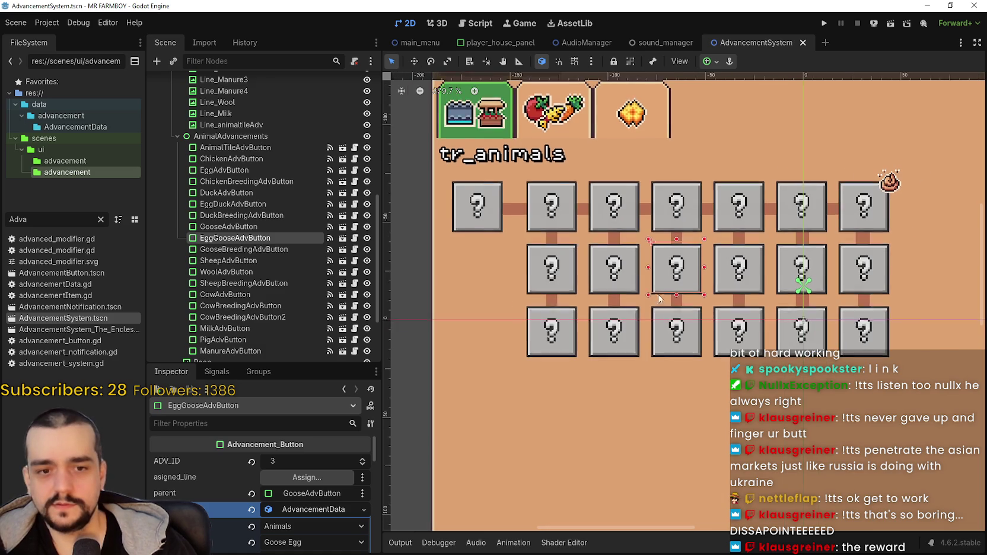
left_click(781, 283)
scroll(777, 284, "down", 4)
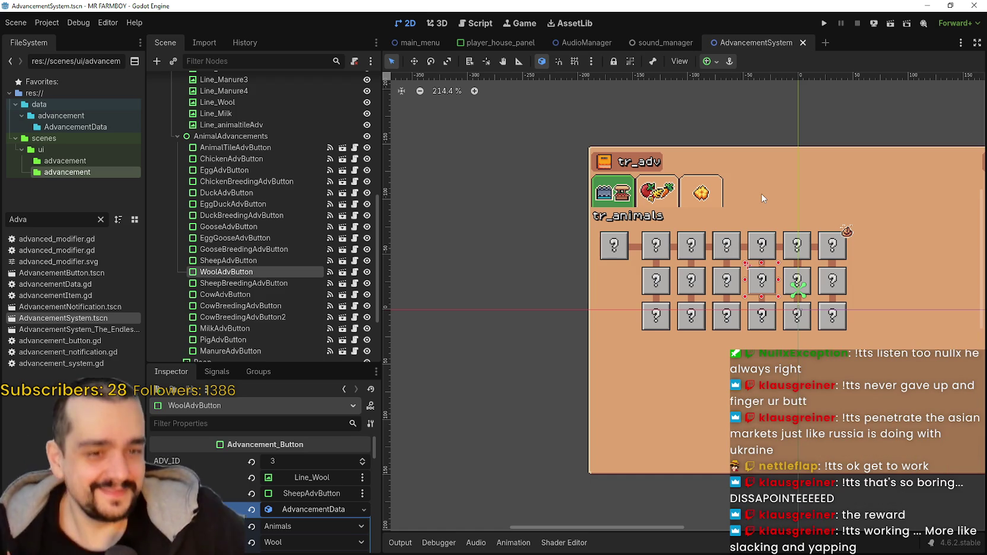
scroll(806, 332, "up", 2)
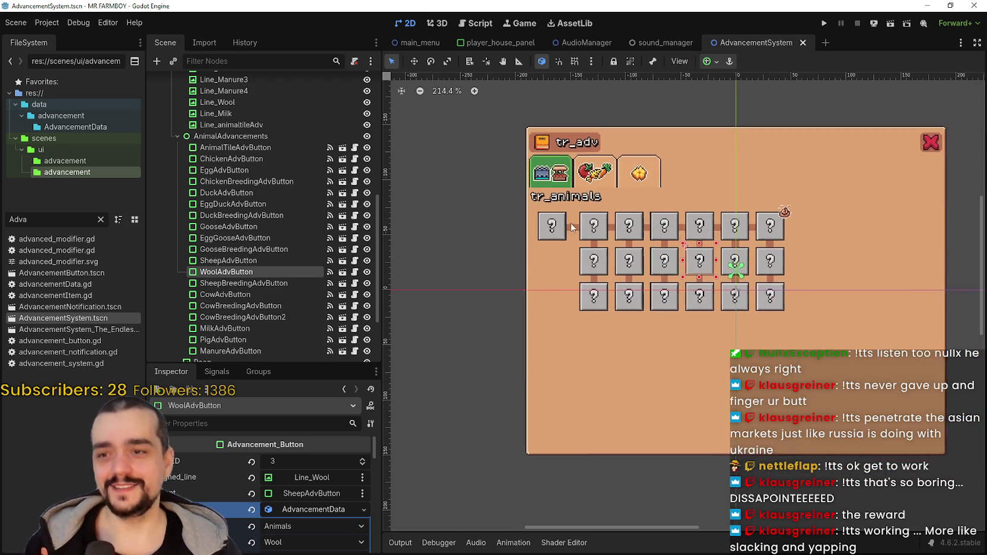
scroll(600, 252, "up", 1)
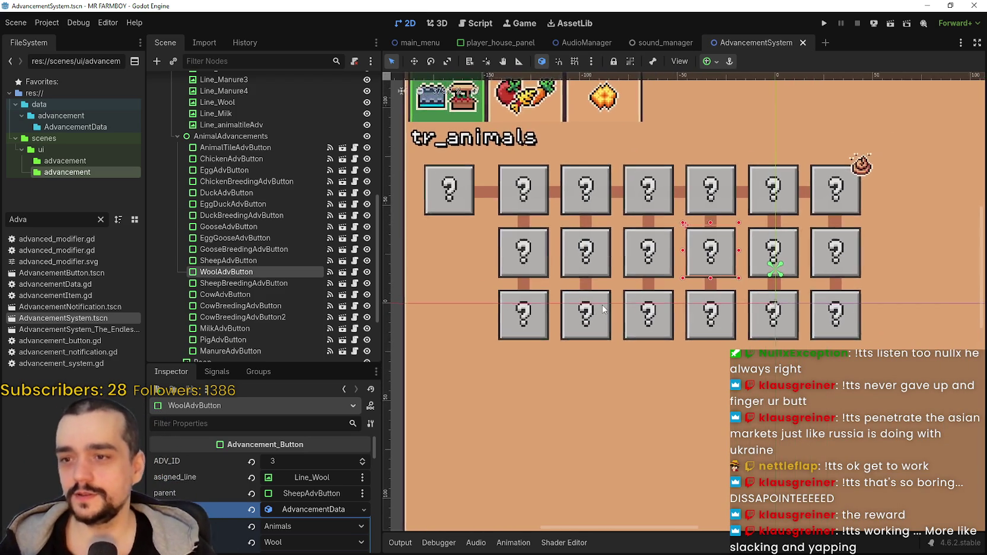
left_click(600, 252)
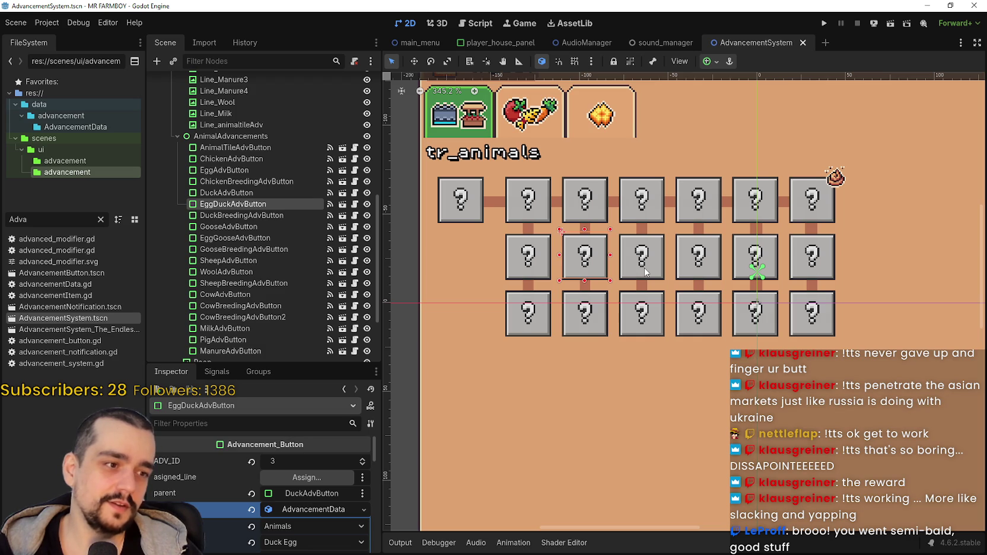
scroll(814, 341, "up", 2)
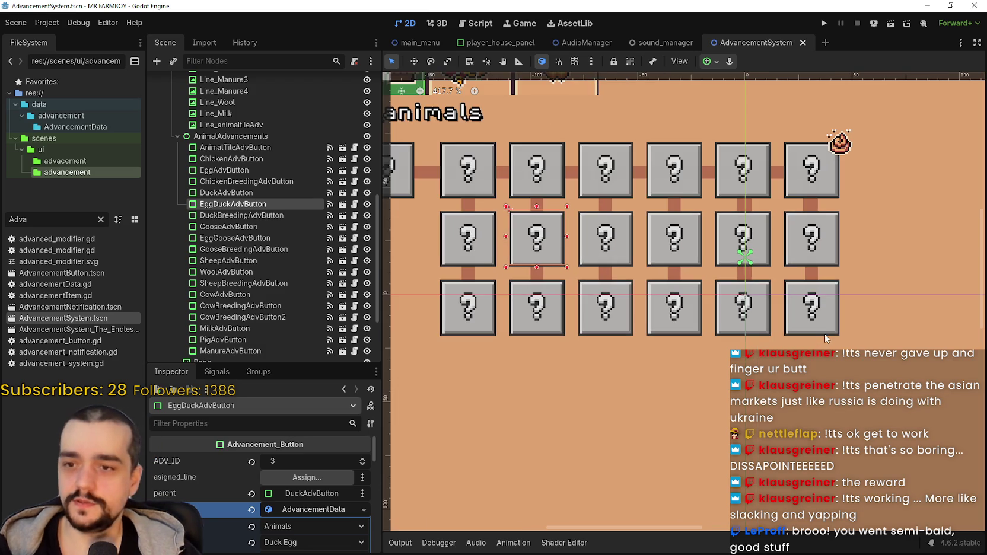
left_click(829, 329)
scroll(829, 328, "down", 5)
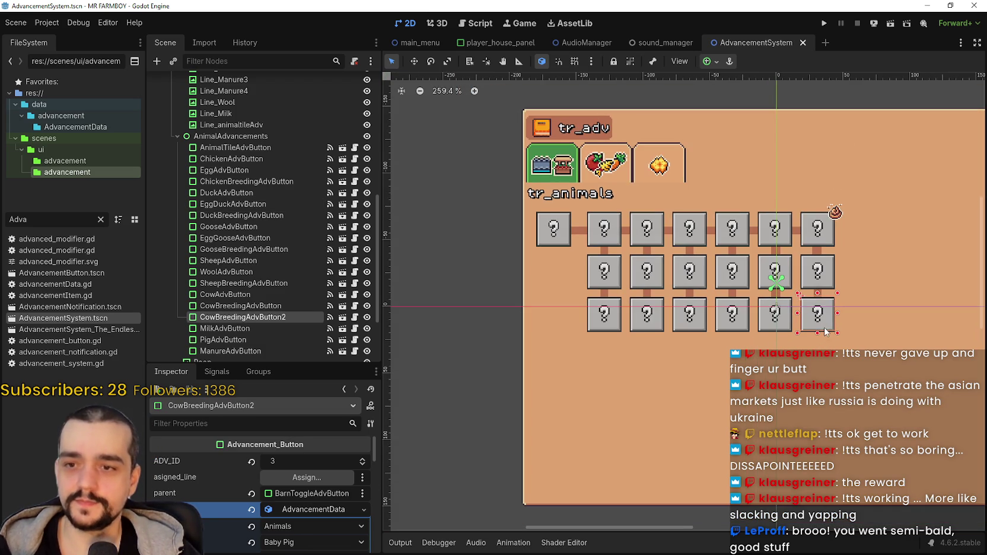
left_click(831, 279)
scroll(812, 250, "up", 6)
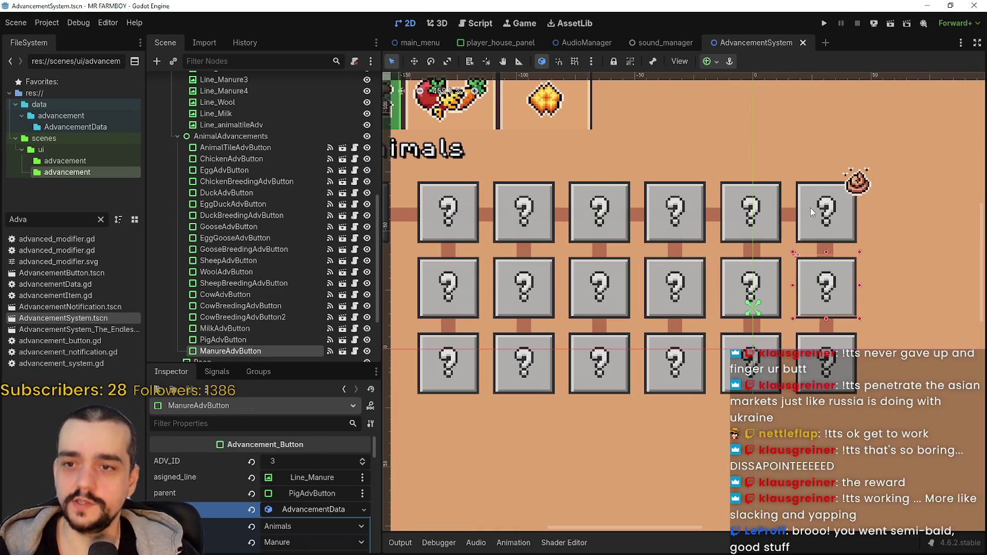
left_click(810, 207)
left_click(742, 236)
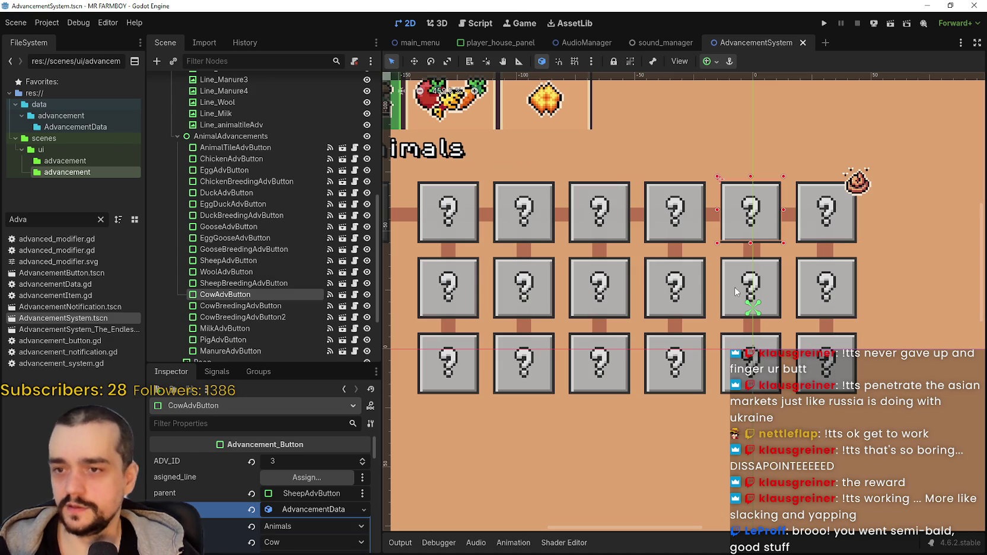
left_click(736, 294)
left_click(731, 370)
left_click(686, 367)
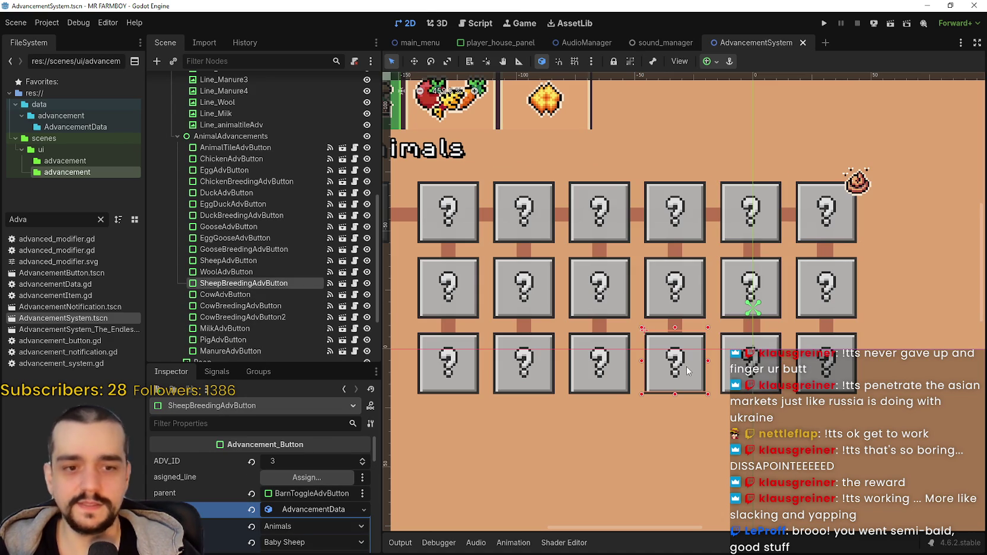
left_click(607, 363)
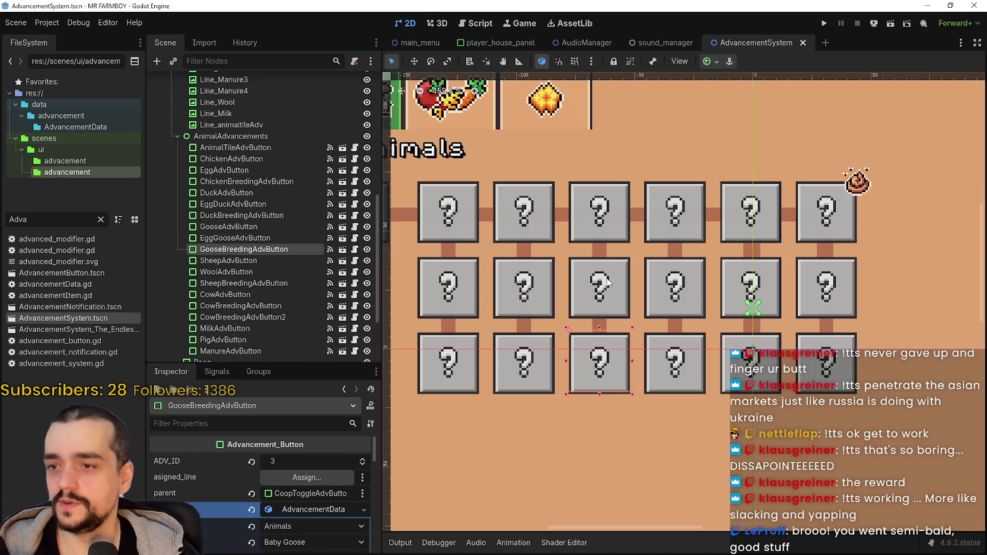
left_click(524, 286)
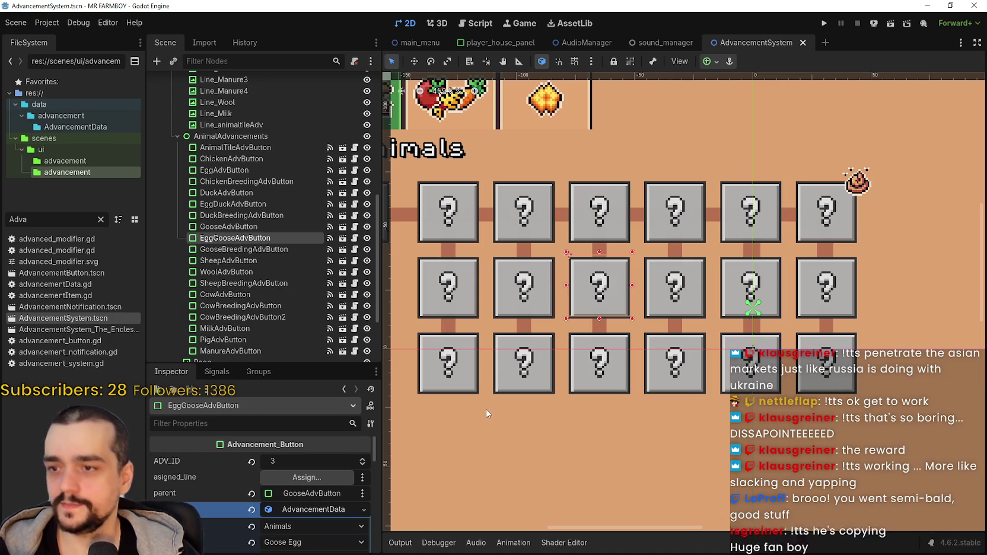
left_click(525, 369)
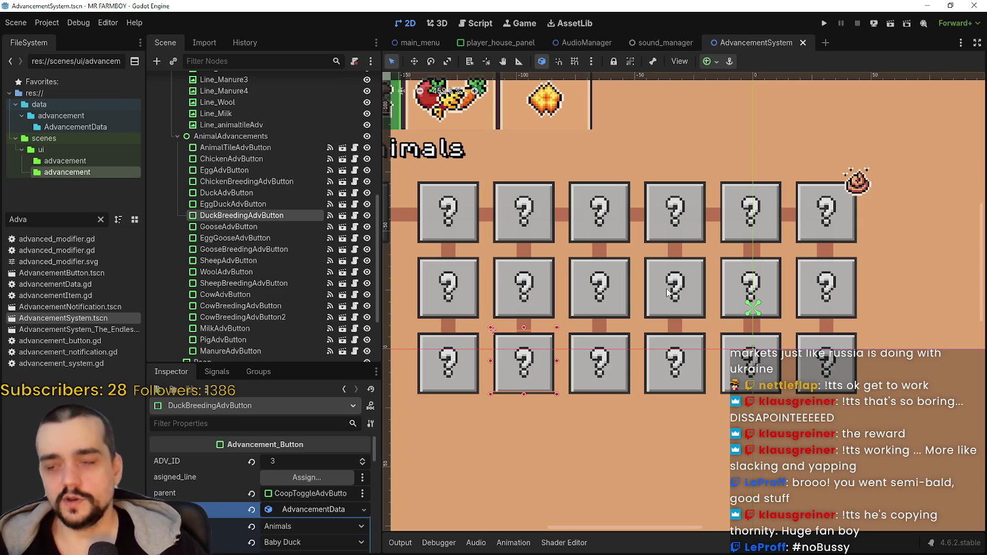
left_click(455, 302)
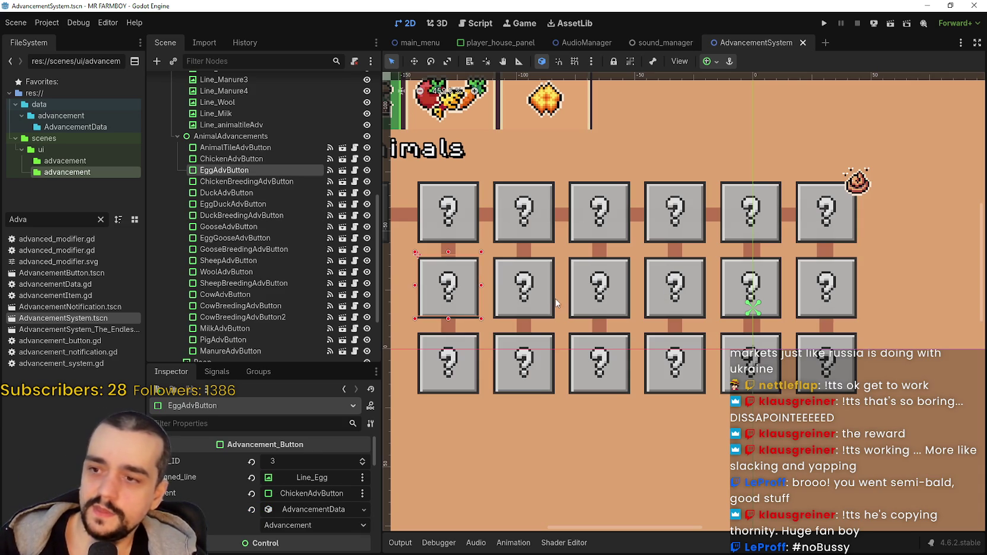
left_click(535, 304)
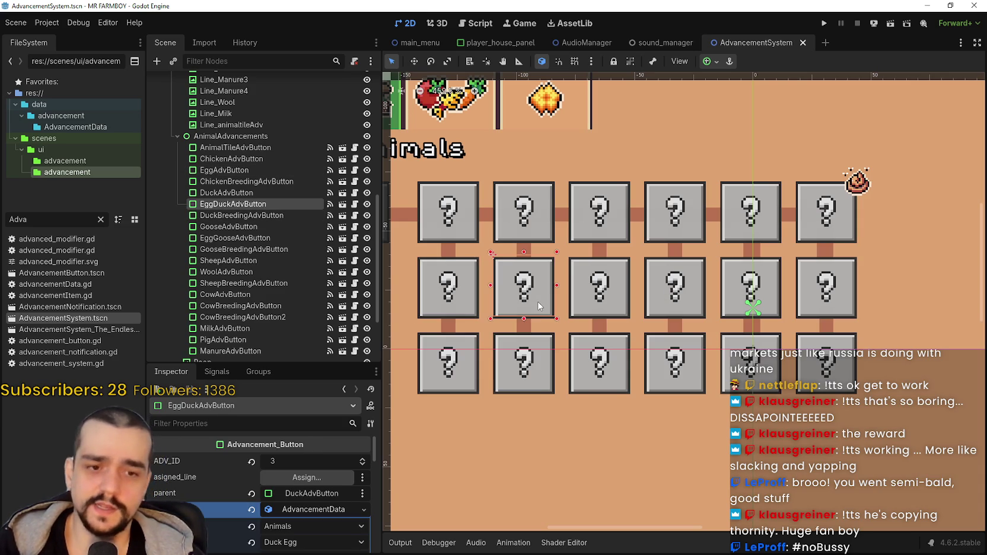
scroll(536, 304, "down", 3)
scroll(544, 337, "up", 1)
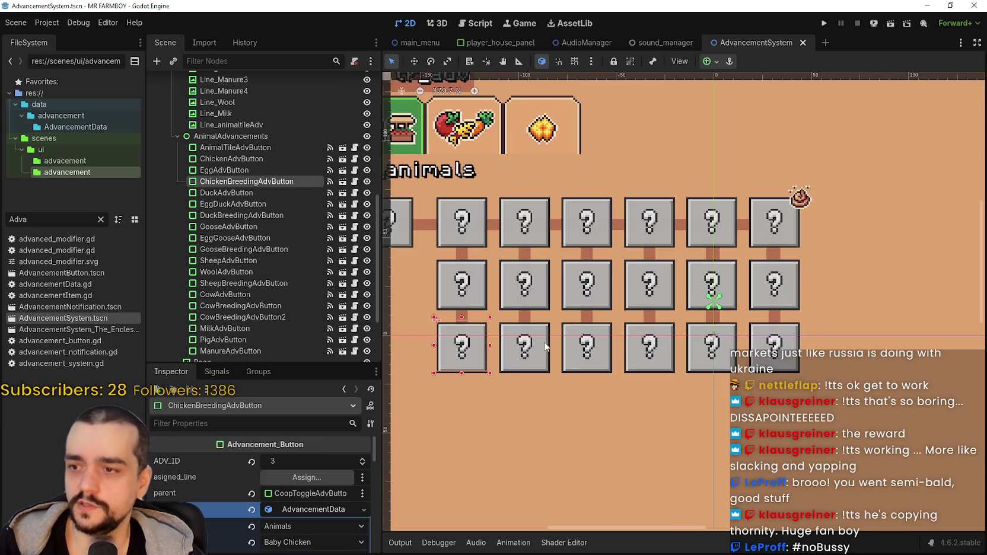
left_click(522, 347)
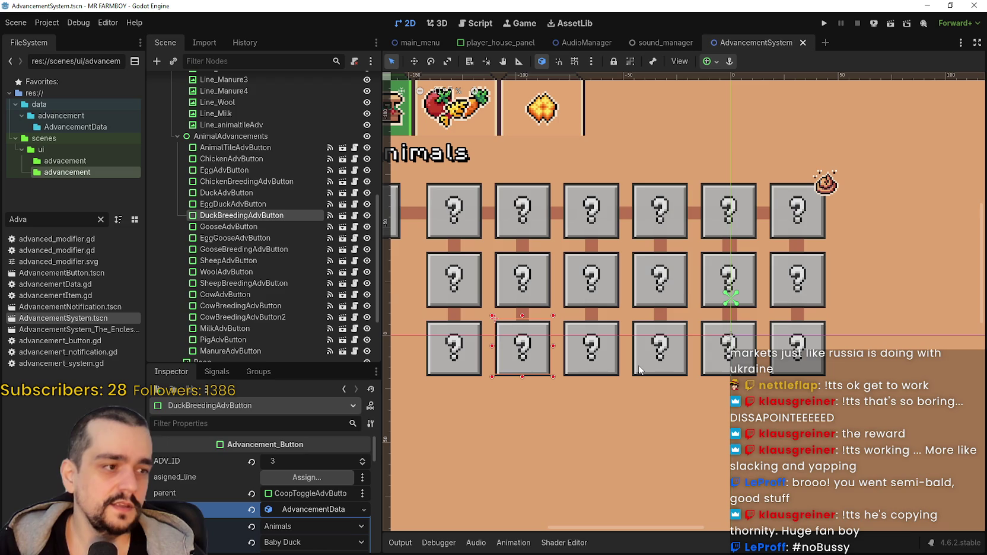
left_click(476, 226)
scroll(522, 234, "down", 1)
scroll(543, 239, "up", 1)
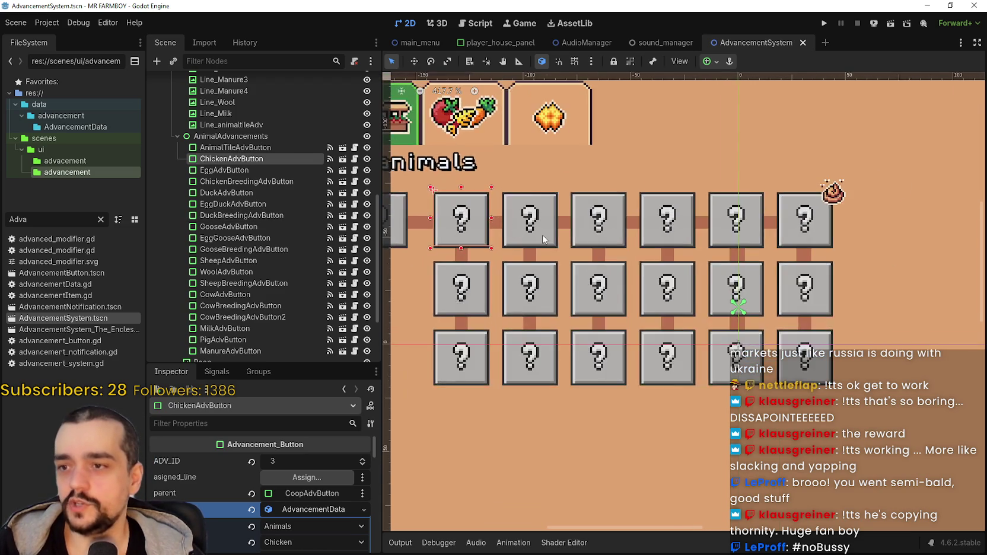
scroll(543, 239, "up", 2)
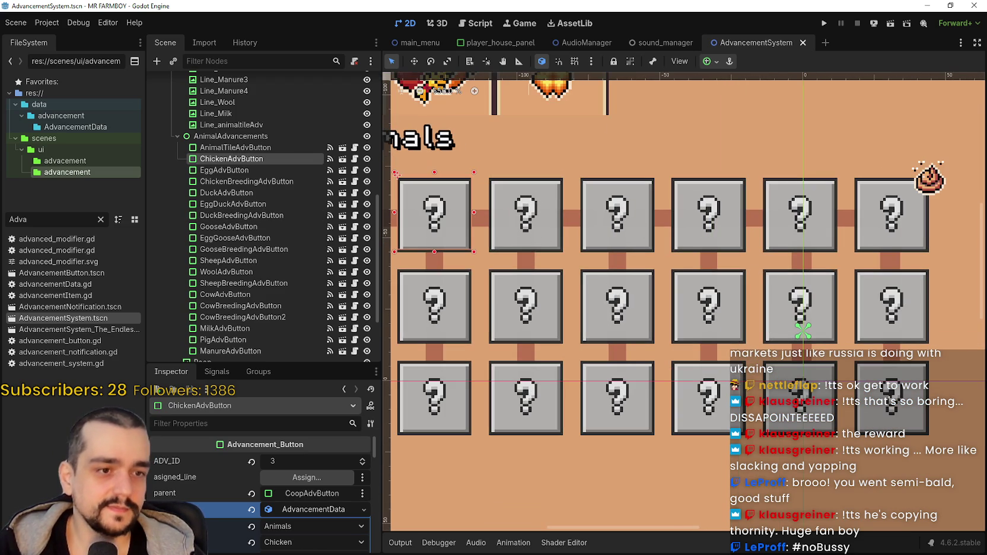
double_click(236, 147)
scroll(171, 266, "up", 5)
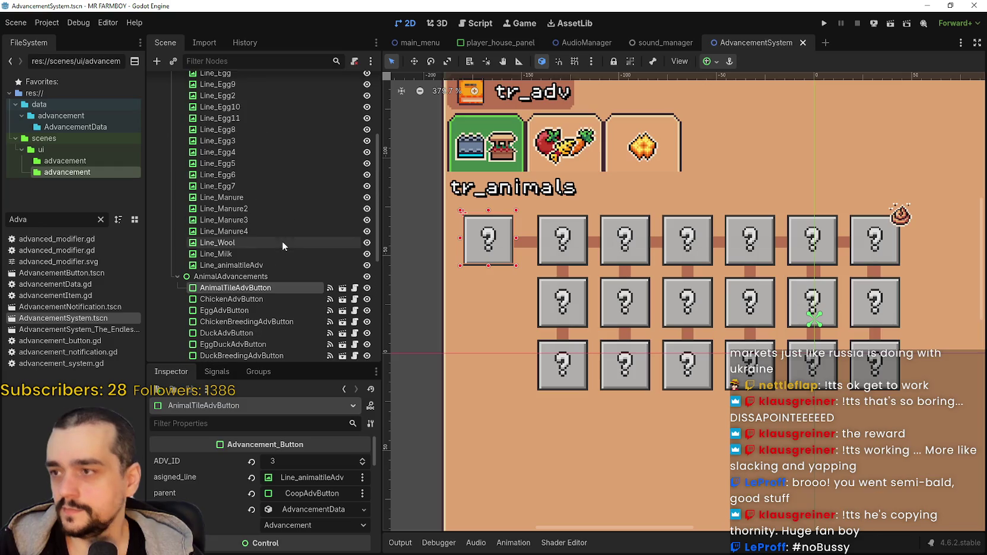
Step: Make AdvancementsWorkers visible instead of AdvancementsAnimals and select WorkerUpkeepAdvButton
scroll(181, 255, "up", 3)
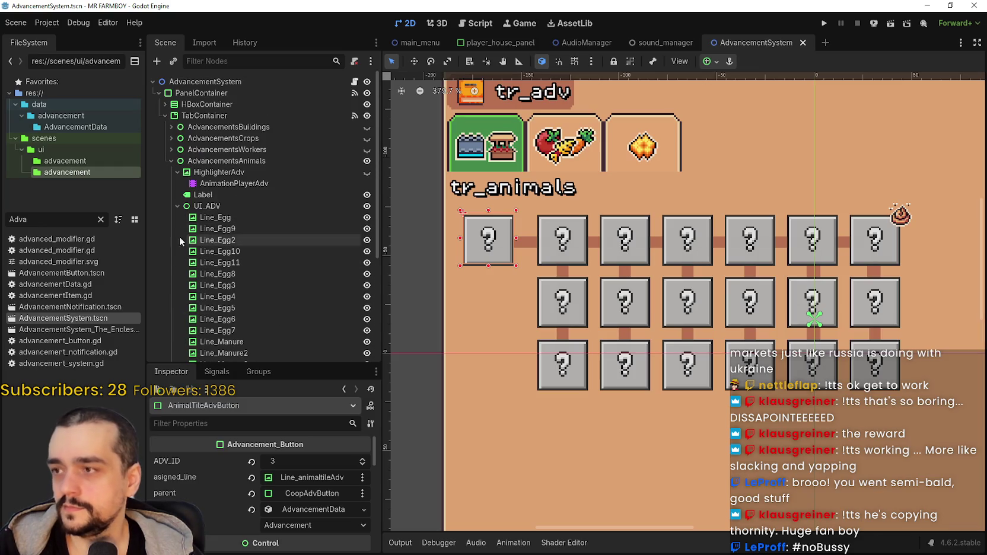
left_click(177, 205)
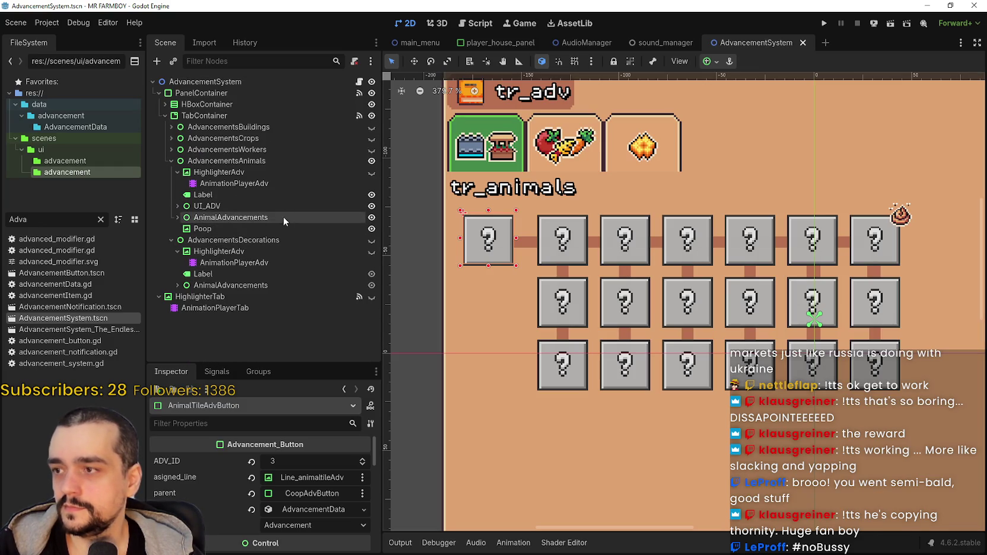
left_click(371, 149)
scroll(590, 320, "down", 3)
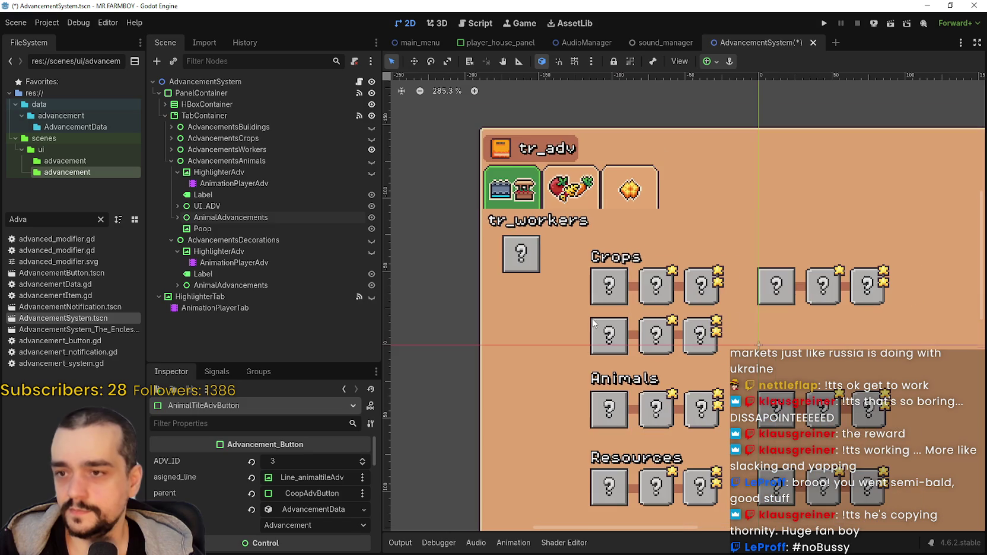
left_click(521, 254)
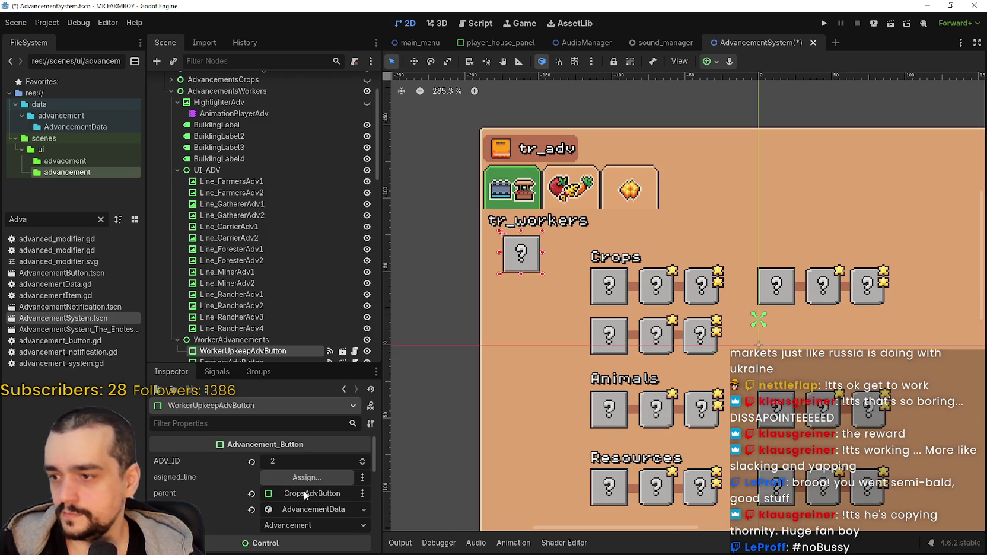
Step: Inspect WorkerUpkeepAdvButton's data: ADV_ID 2, parent CropsAdvButton, and a Hired requirement
scroll(261, 285, "down", 3)
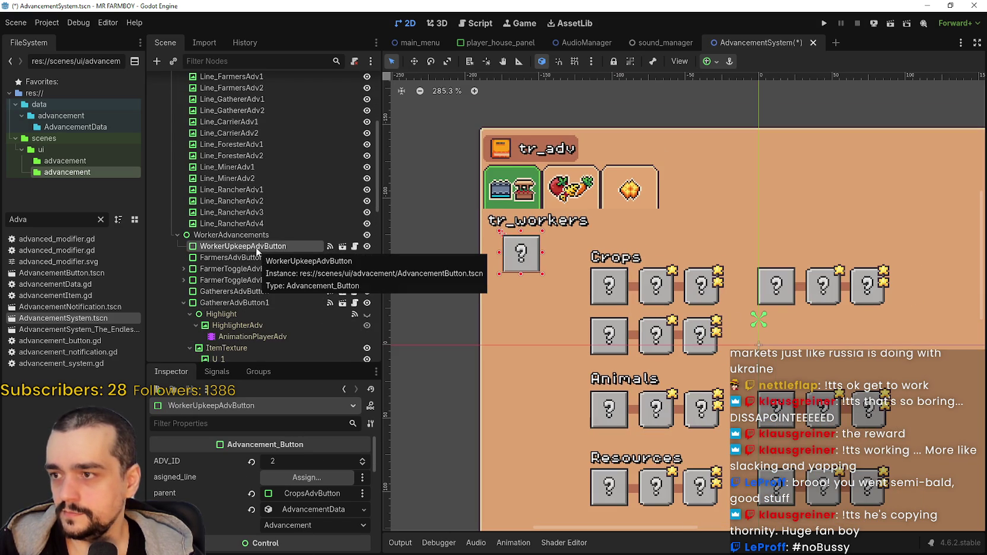
left_click(301, 509)
scroll(299, 498, "down", 3)
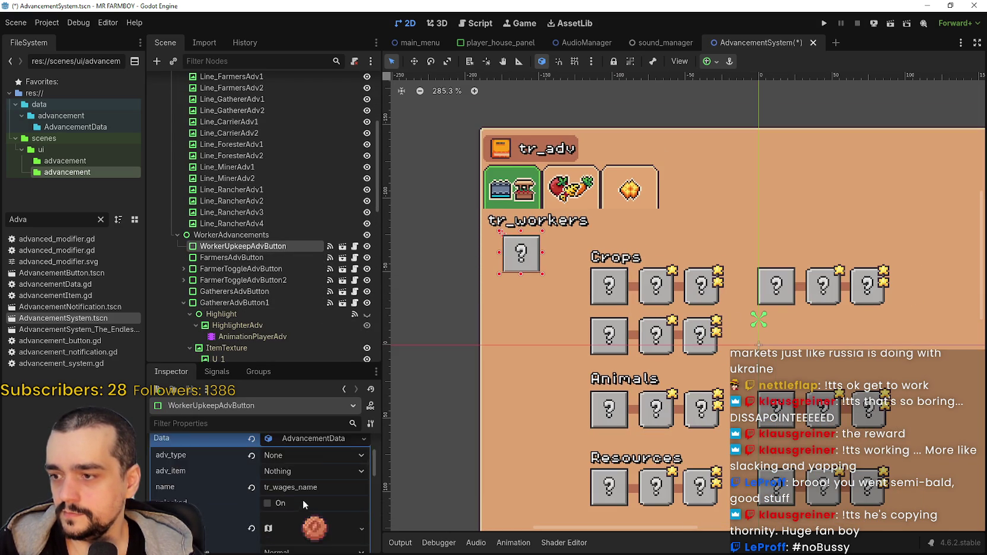
scroll(299, 492, "down", 1)
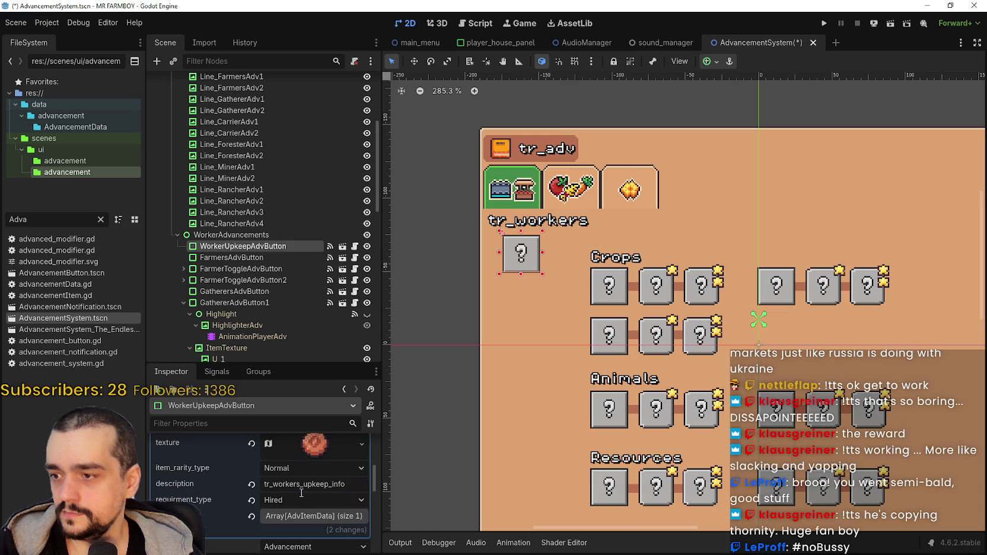
left_click(310, 521)
scroll(305, 507, "down", 1)
left_click(305, 492)
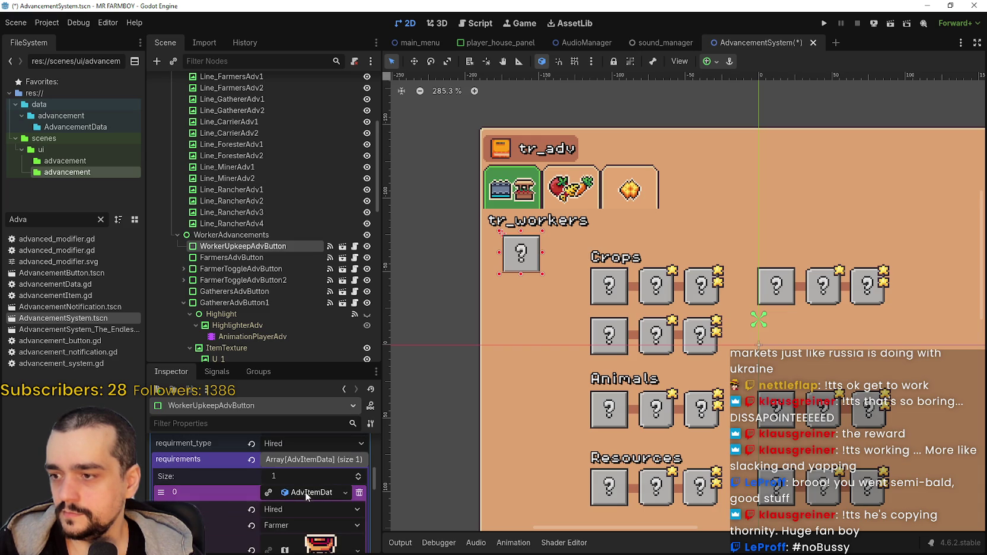
scroll(304, 491, "down", 1)
left_click(307, 462)
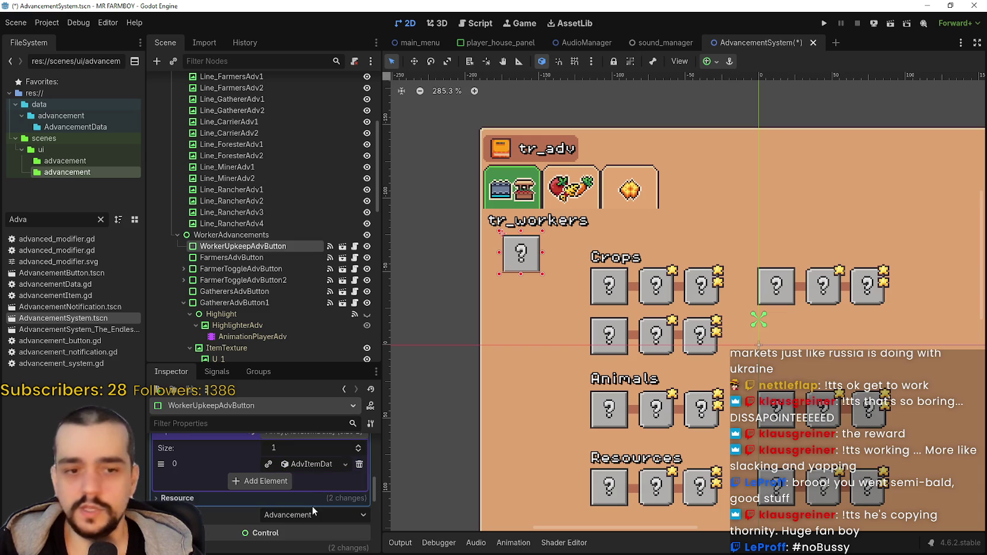
scroll(312, 506, "up", 3)
scroll(341, 531, "up", 3)
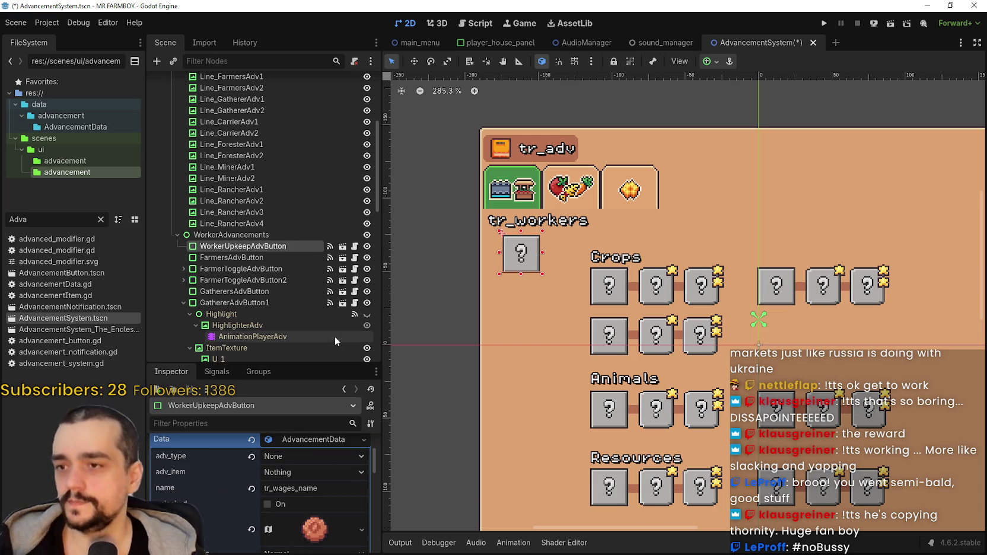
left_click(331, 499)
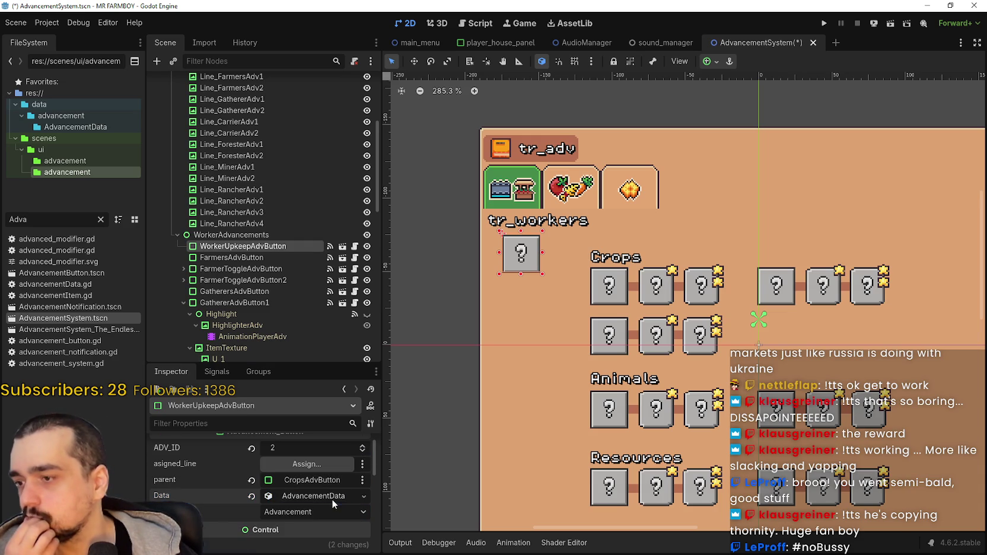
scroll(334, 515, "up", 1)
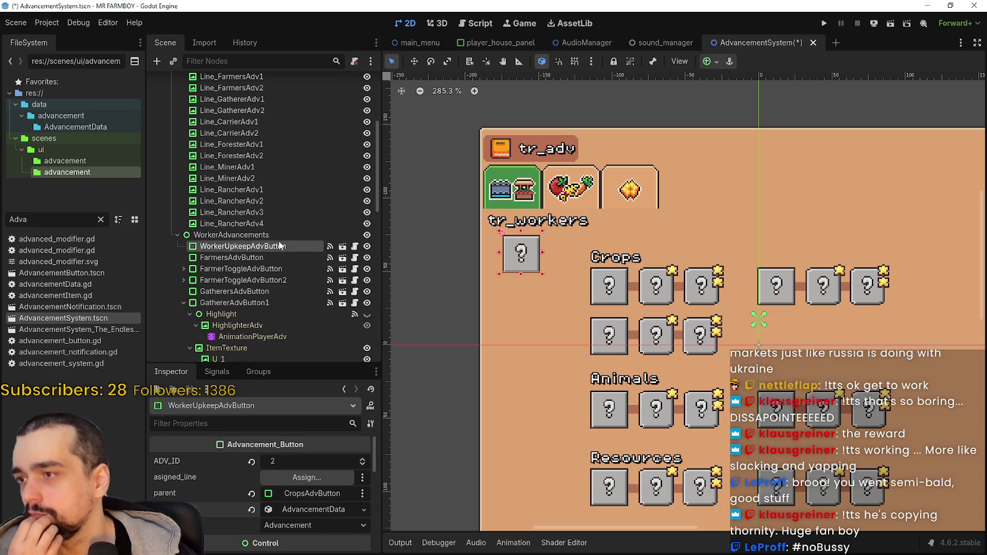
Step: Copy WorkerUpkeepAdvButton and make AdvancementsAnimals visible again instead of AdvancementsWorkers
right_click(266, 246)
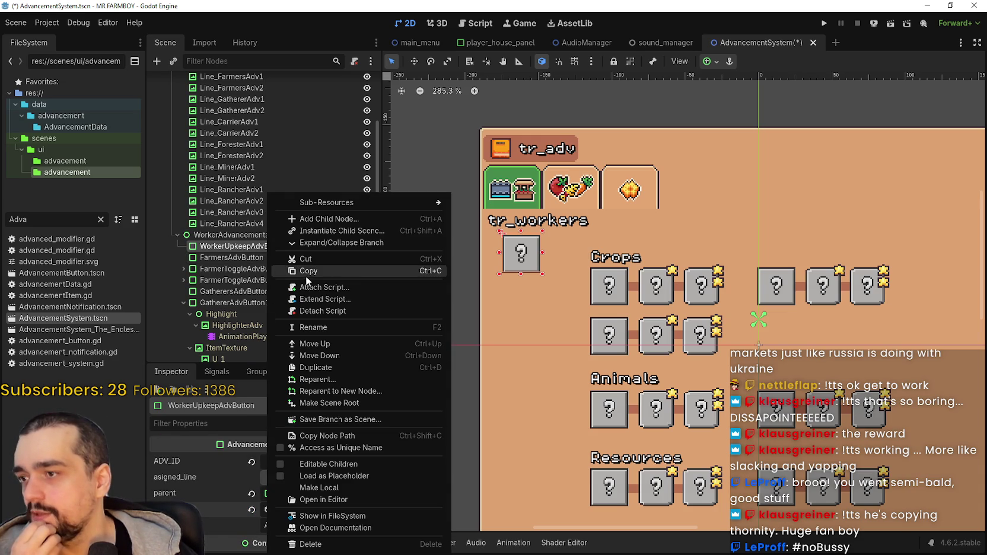
left_click(236, 224)
scroll(289, 232, "up", 5)
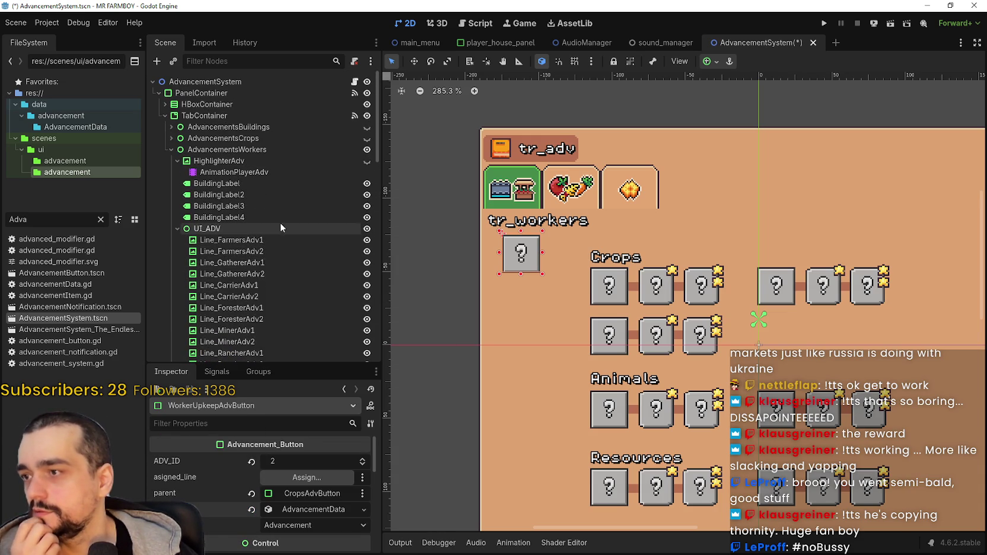
left_click(172, 150)
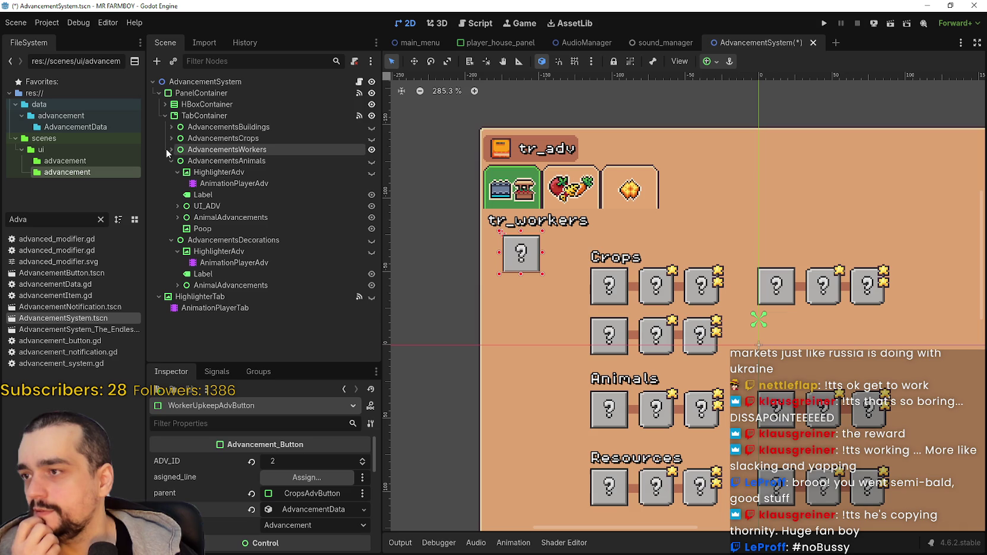
left_click(371, 160)
left_click(255, 161)
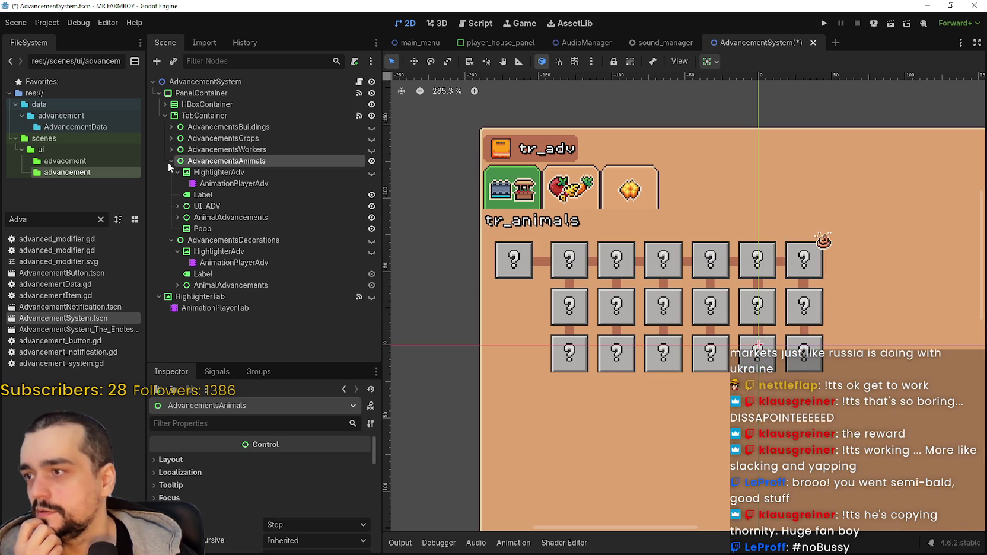
left_click(172, 161)
left_click(172, 161)
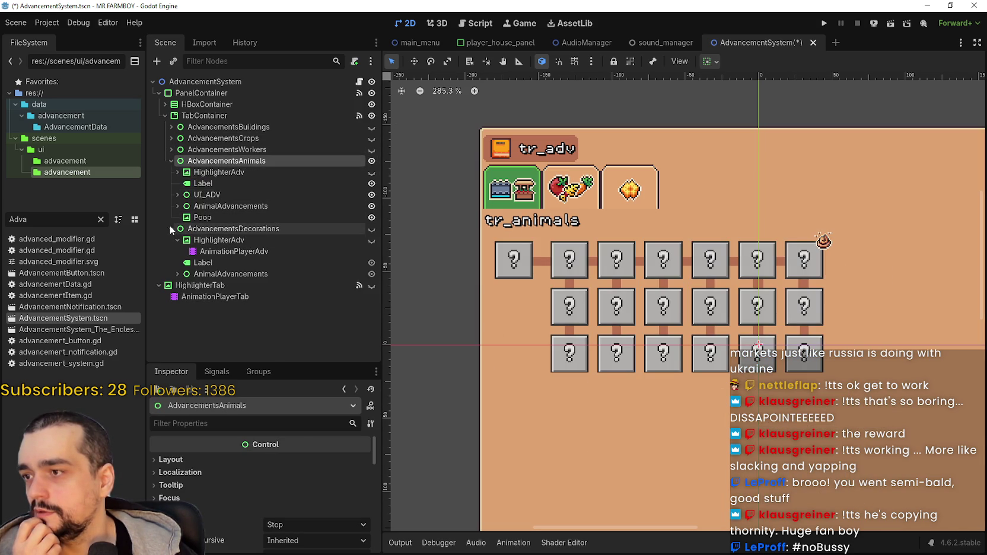
Step: Paste the copied button into AnimalAdvancements and drag it to the top
left_click(177, 206)
left_click(213, 206)
right_click(211, 209)
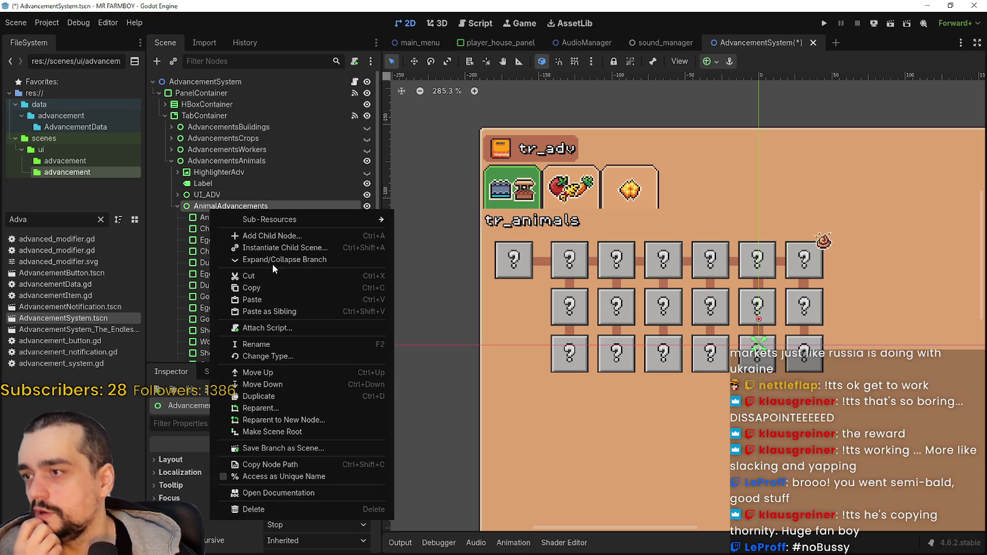
key("Escape")
left_click(514, 270)
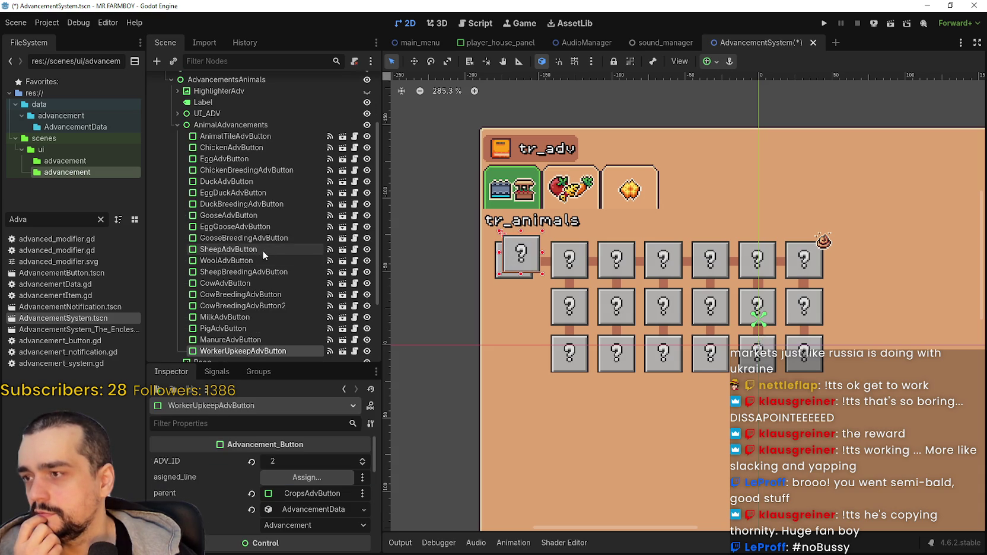
left_click_drag(242, 351, 250, 137)
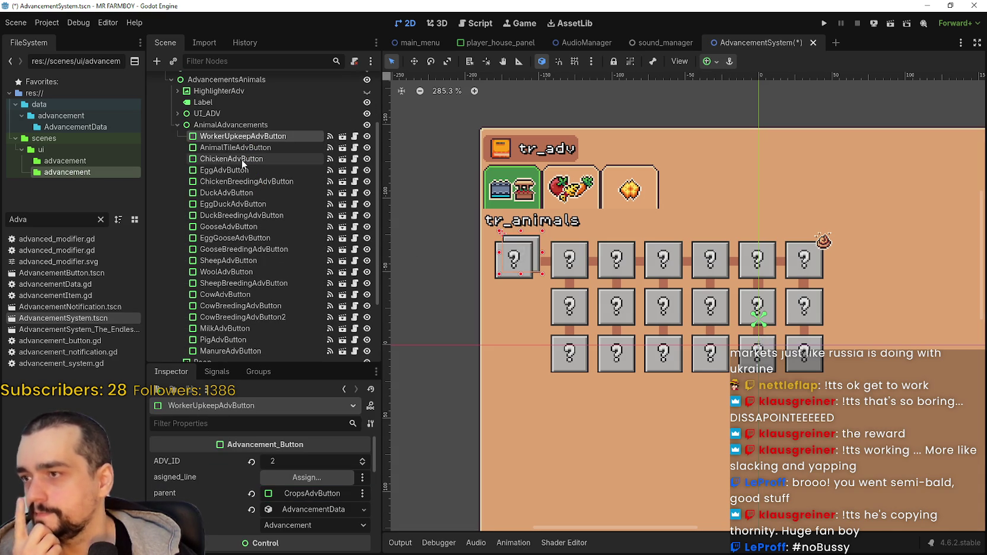
Step: Move the copied tile onto the second row of the tr_animals grid, nudging it with the arrow keys
scroll(484, 279, "up", 2)
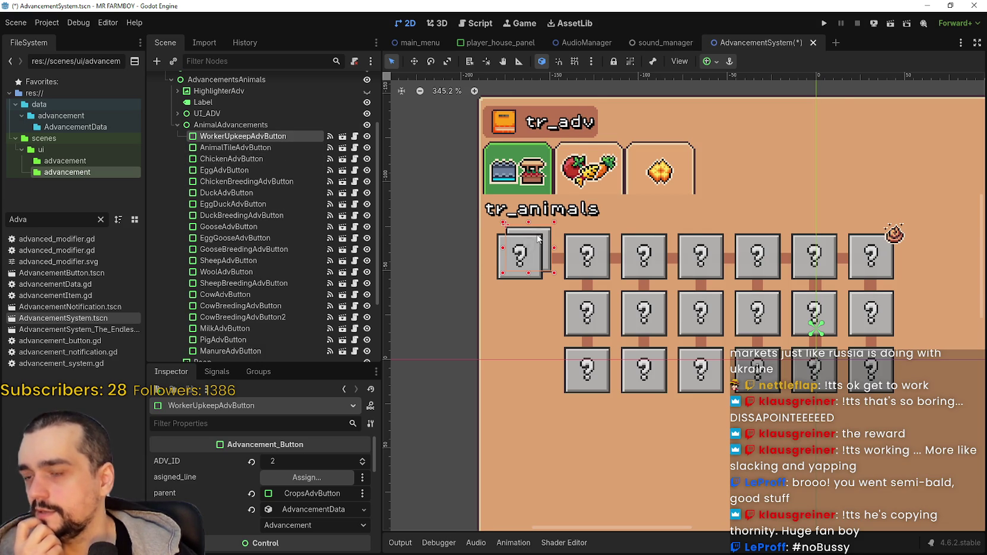
scroll(539, 240, "up", 3)
scroll(539, 240, "up", 2)
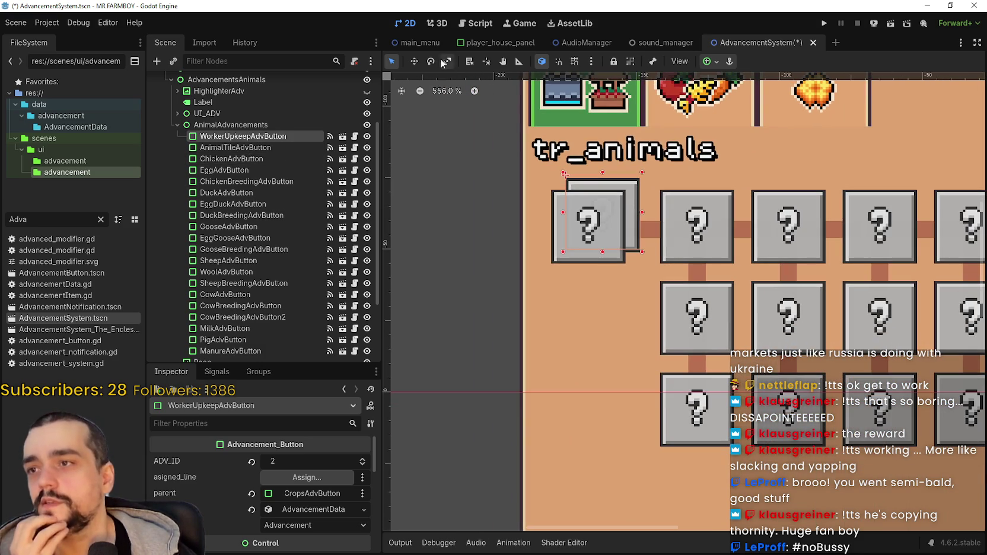
left_click(414, 61)
left_click_drag(614, 203, 599, 297)
key("Up")
key("Up")
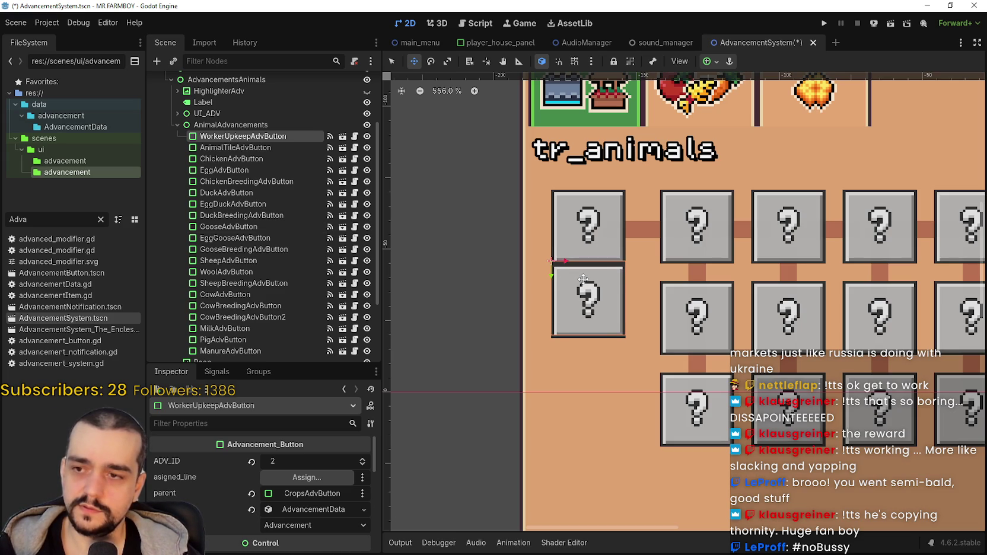
key("Down")
key("Down")
key("Down")
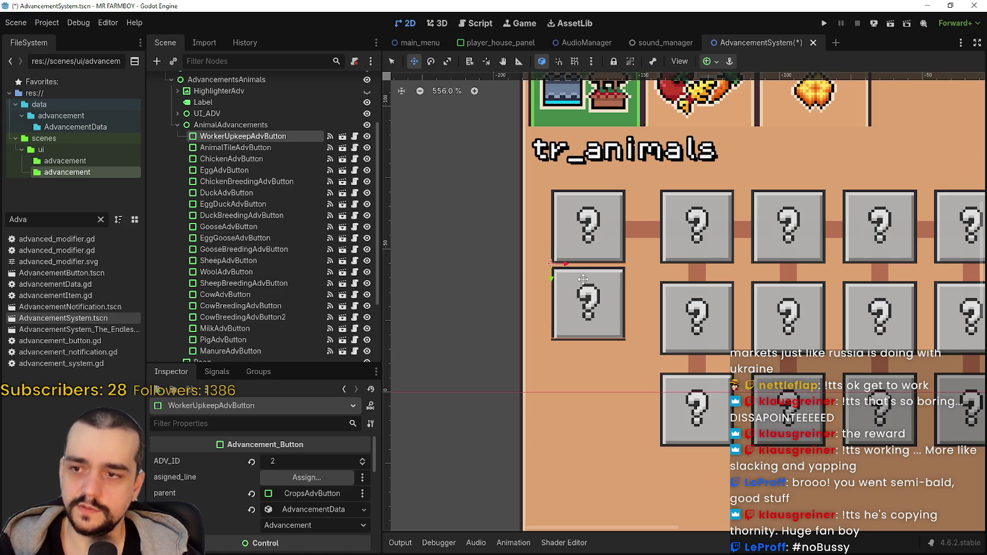
key("Down")
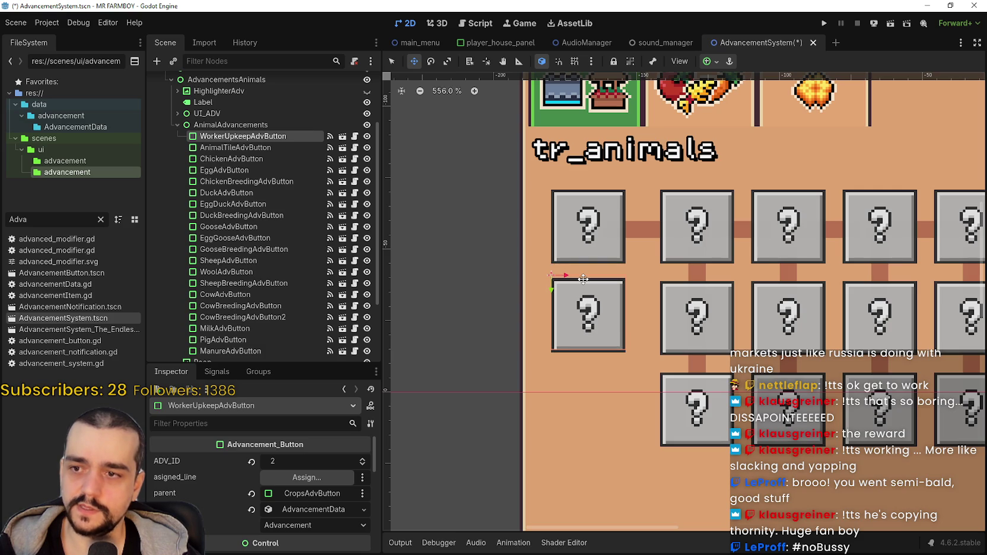
scroll(583, 279, "up", 4)
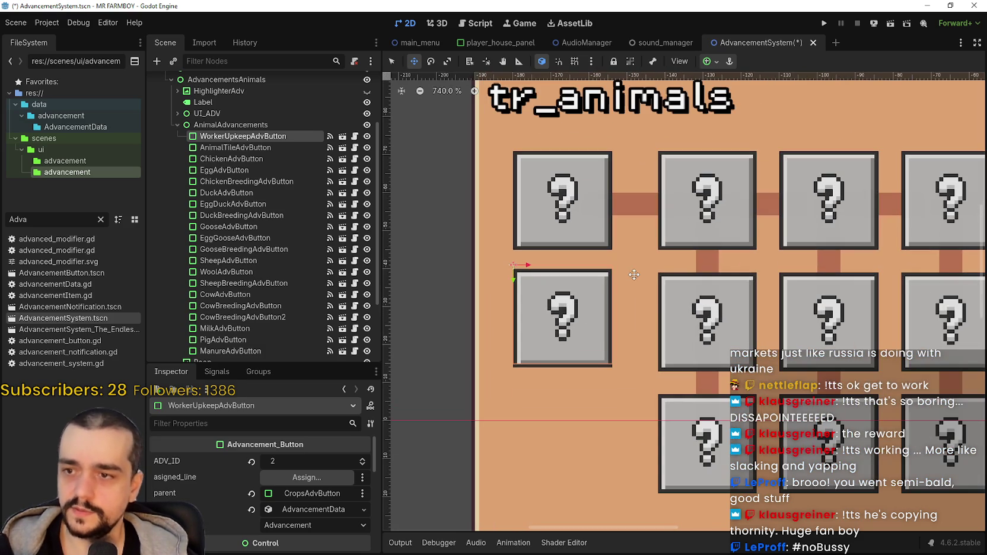
key("Down")
scroll(634, 274, "up", 2)
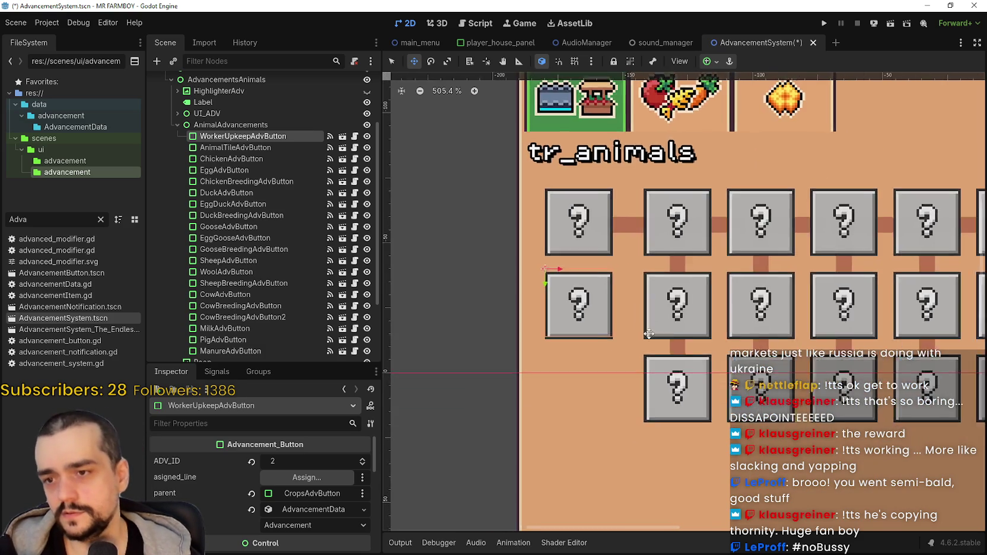
scroll(634, 273, "down", 3)
scroll(634, 273, "right", 5)
scroll(512, 281, "up", 2)
scroll(516, 291, "down", 2)
scroll(528, 305, "left", 4)
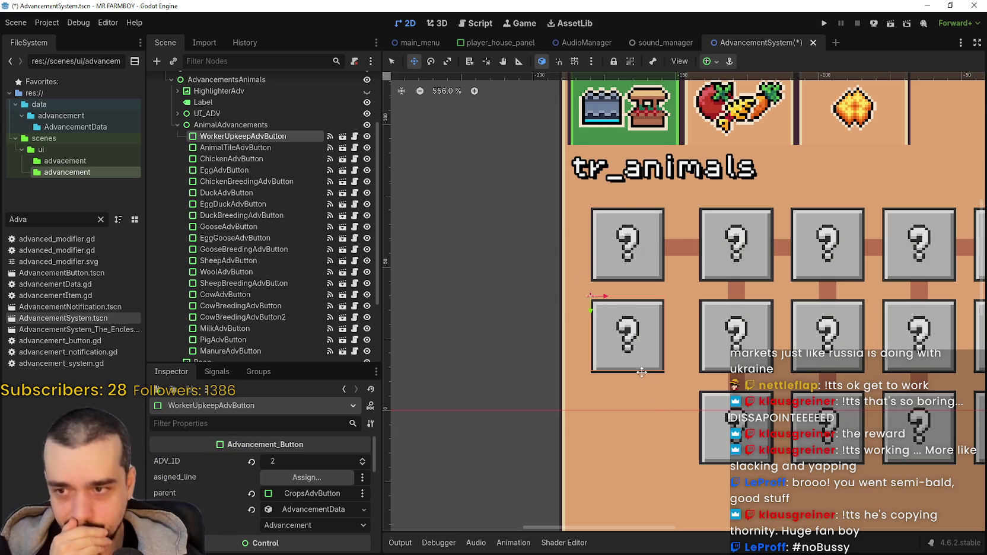
scroll(634, 366, "down", 2)
left_click_drag(638, 349, 602, 326)
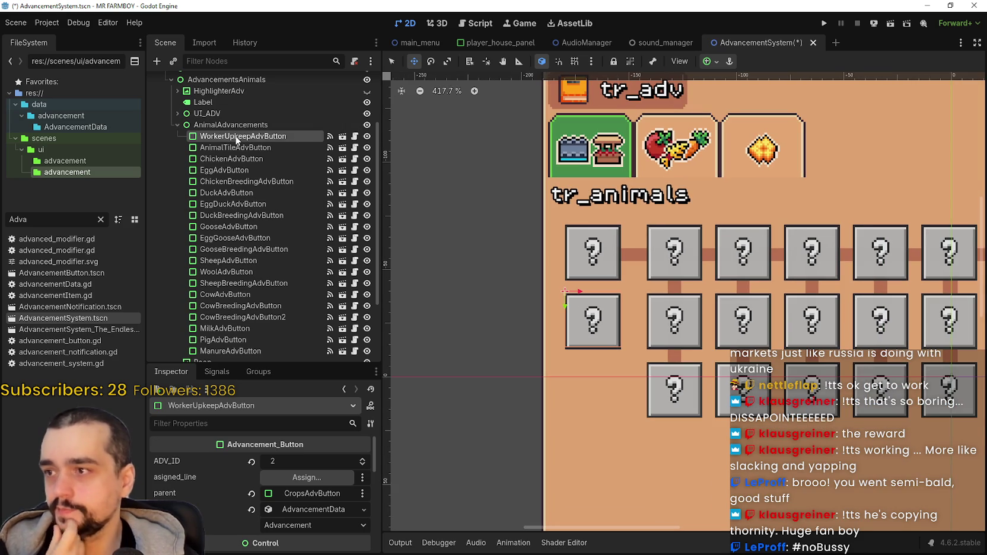
Step: Rename the copied WorkerUpkeepAdvButton node to AnimalNoNestSpot
double_click(236, 137)
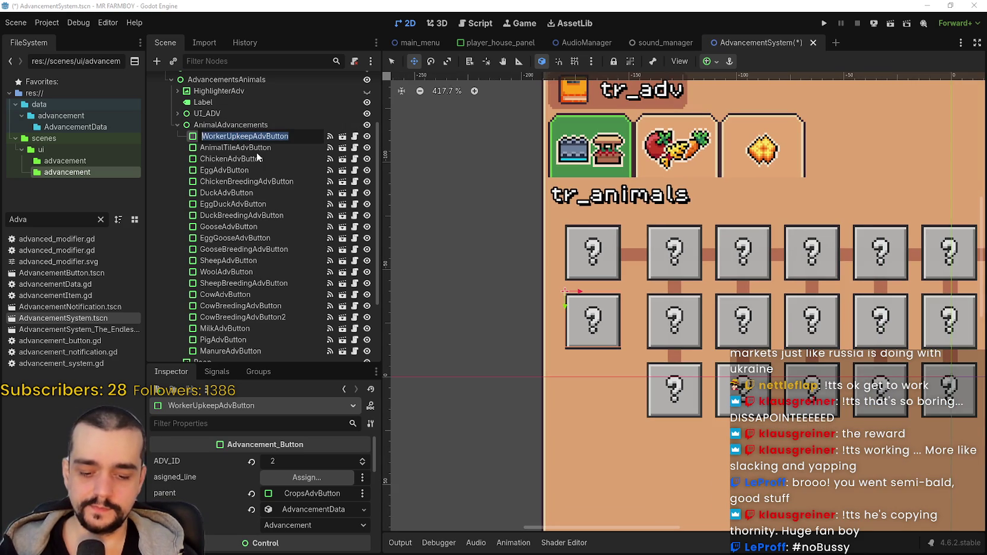
type("AnimalNo")
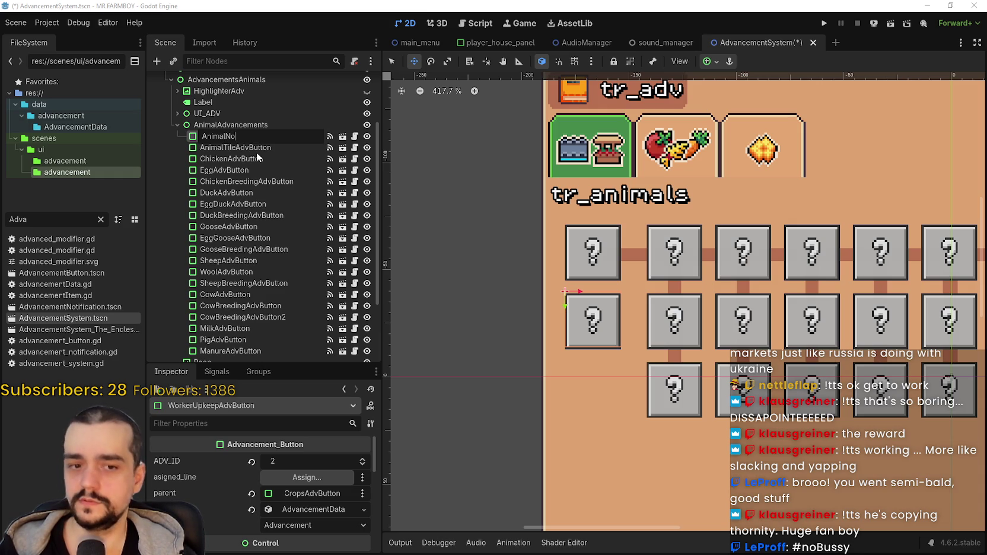
type("NestSpot")
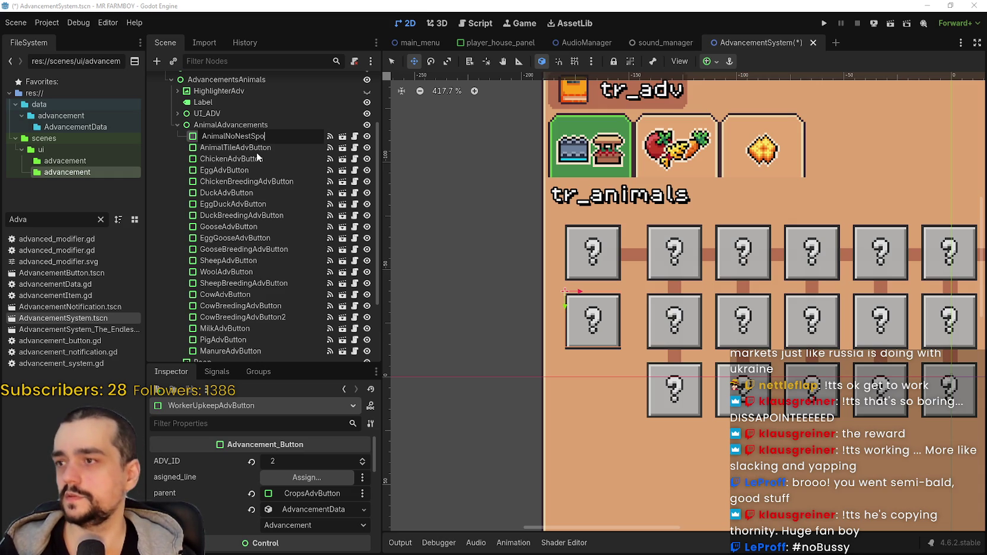
key("Return")
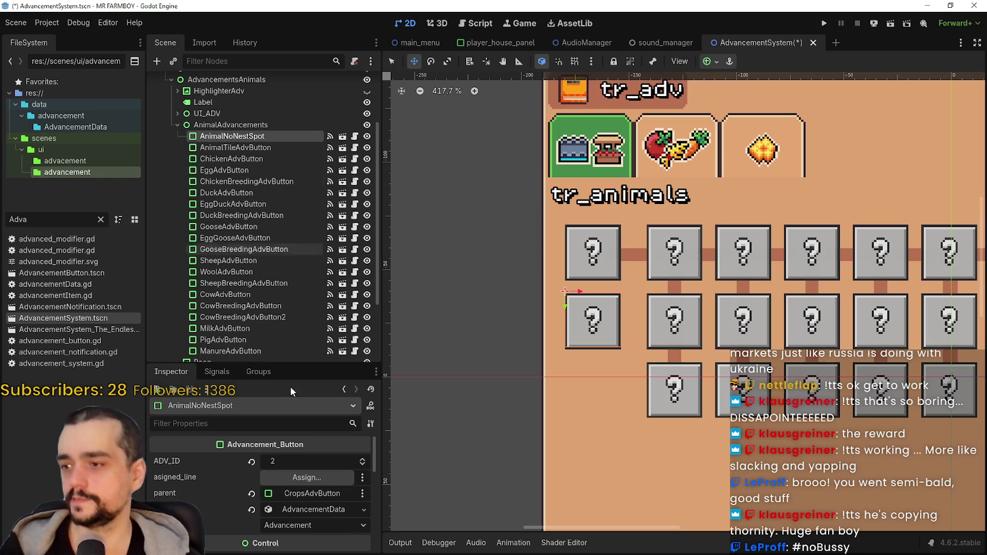
Step: Expand and review the copied AdvancementData properties in the Inspector
left_click(303, 508)
scroll(306, 475, "down", 2)
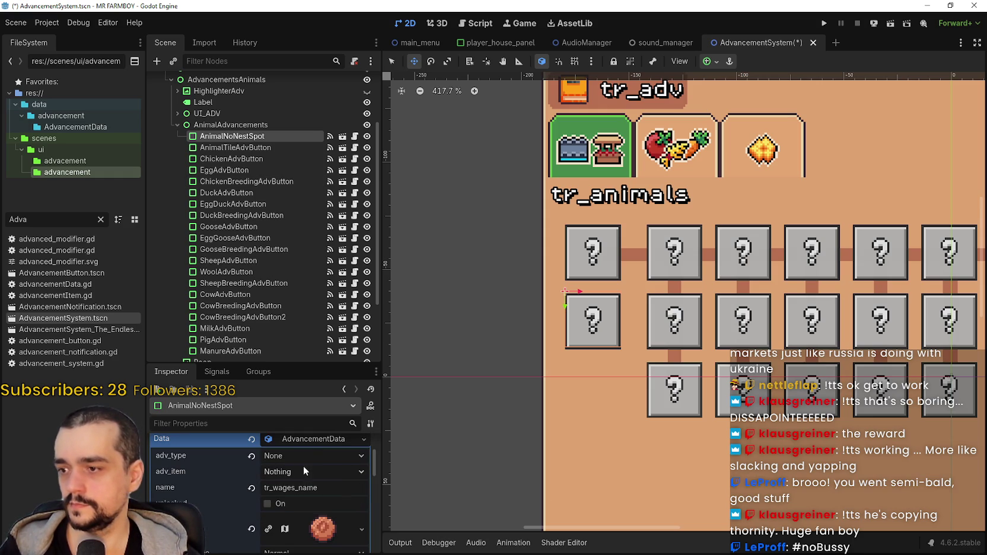
right_click(296, 440)
left_click(280, 435)
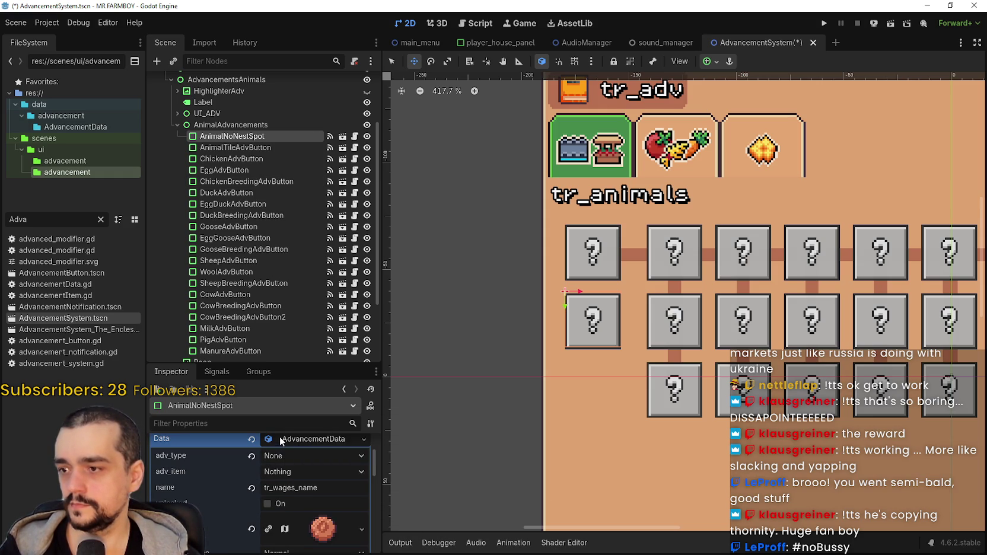
scroll(284, 474, "down", 1)
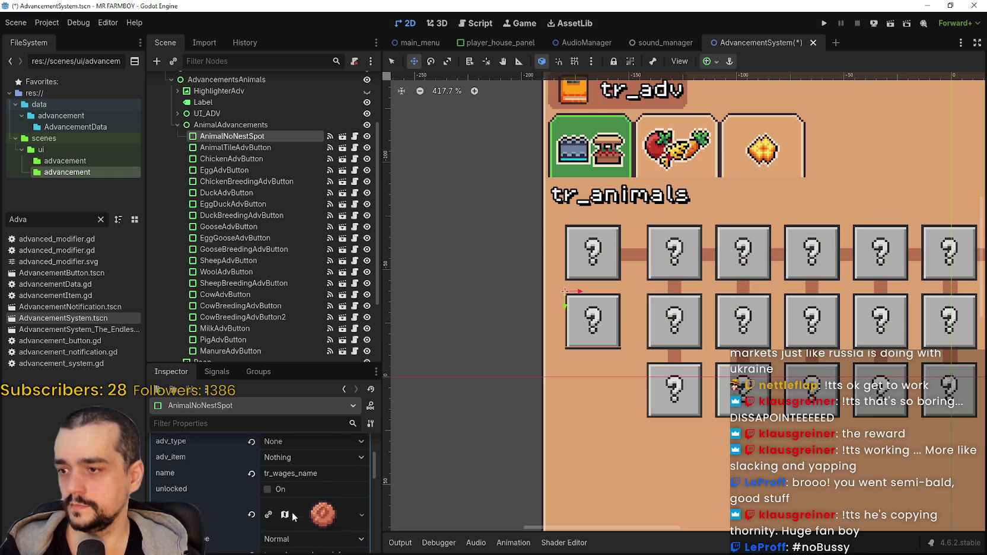
scroll(291, 512, "up", 2)
scroll(293, 507, "down", 1)
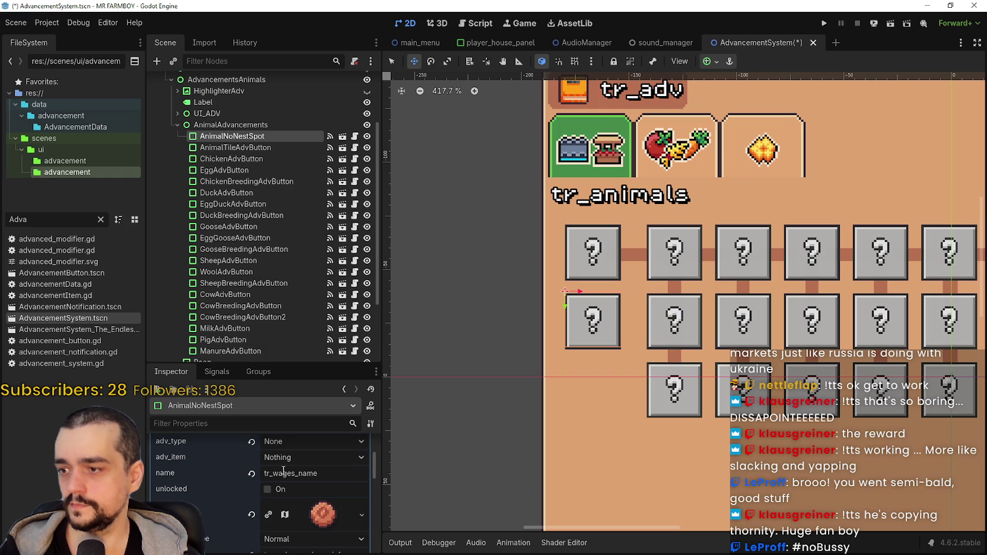
scroll(279, 504, "down", 4)
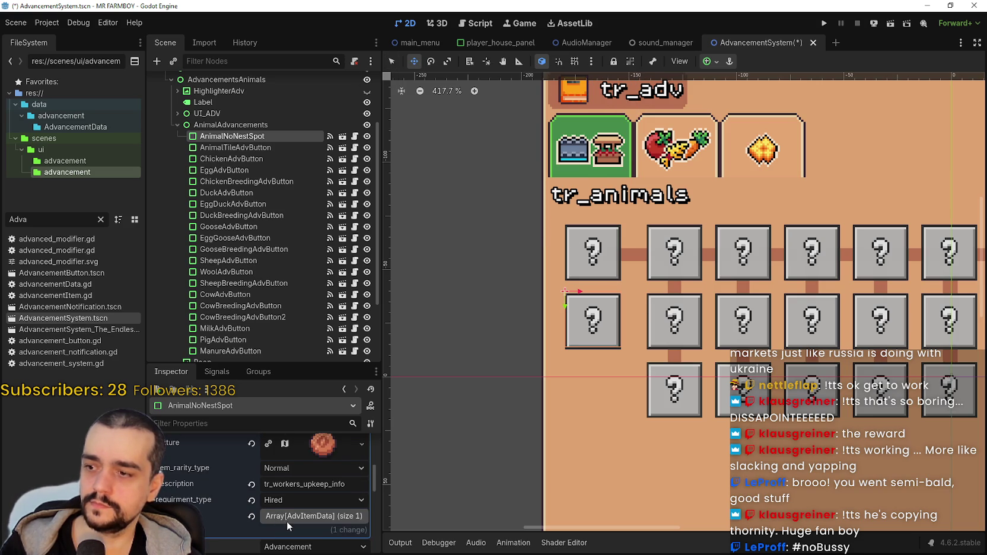
scroll(291, 519, "up", 3)
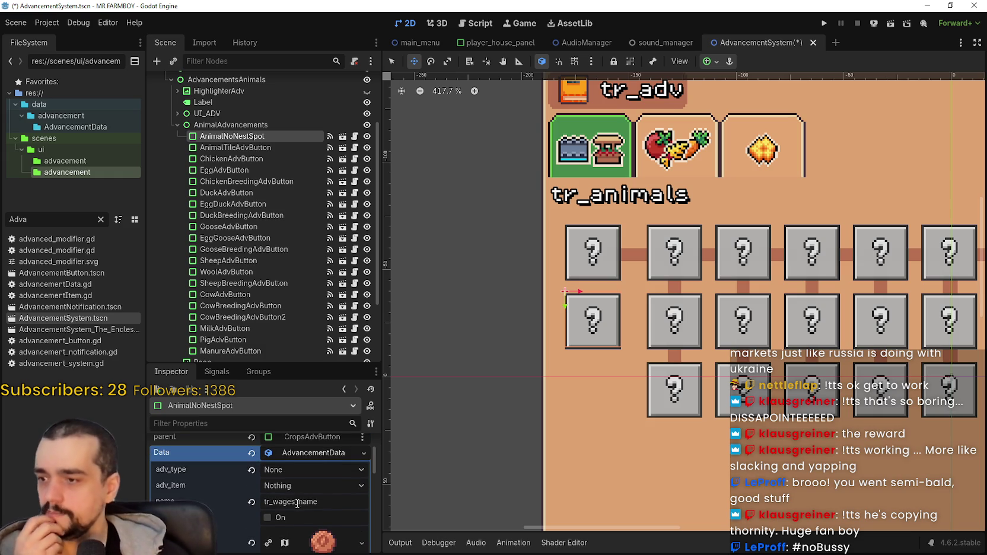
scroll(296, 507, "down", 3)
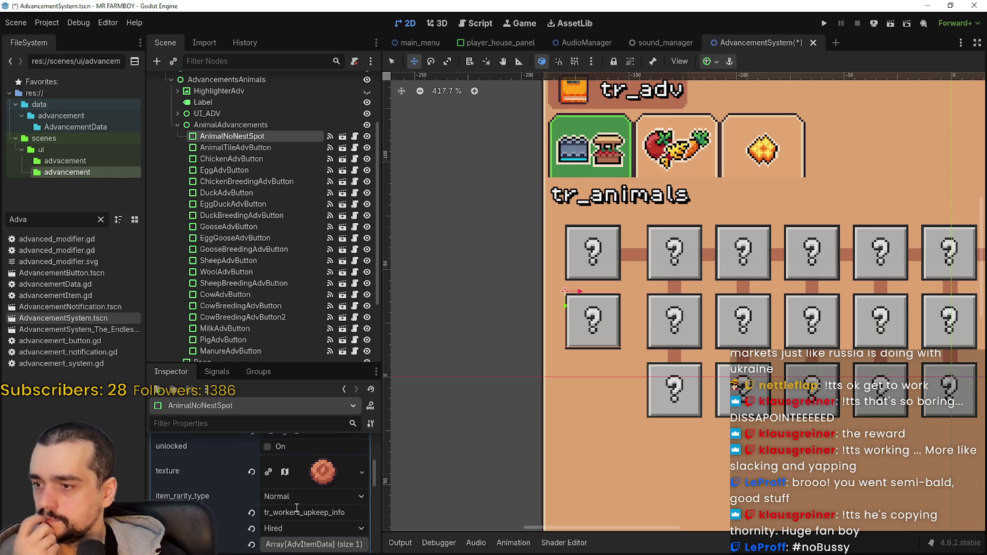
scroll(293, 508, "up", 3)
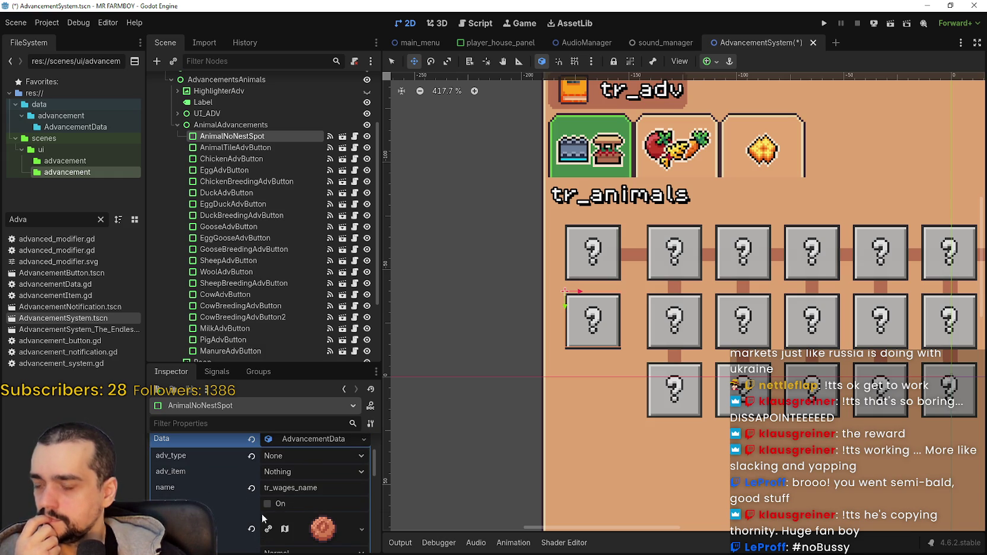
scroll(270, 507, "down", 1)
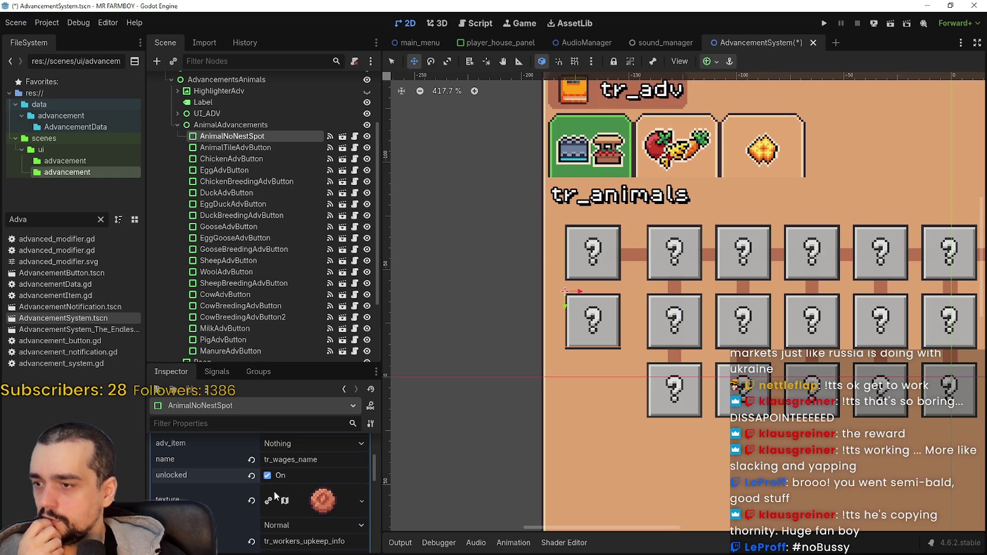
scroll(272, 472, "up", 1)
Step: Clear the copied Data and create a new blank AdvancementData resource
right_click(301, 455)
left_click(309, 461)
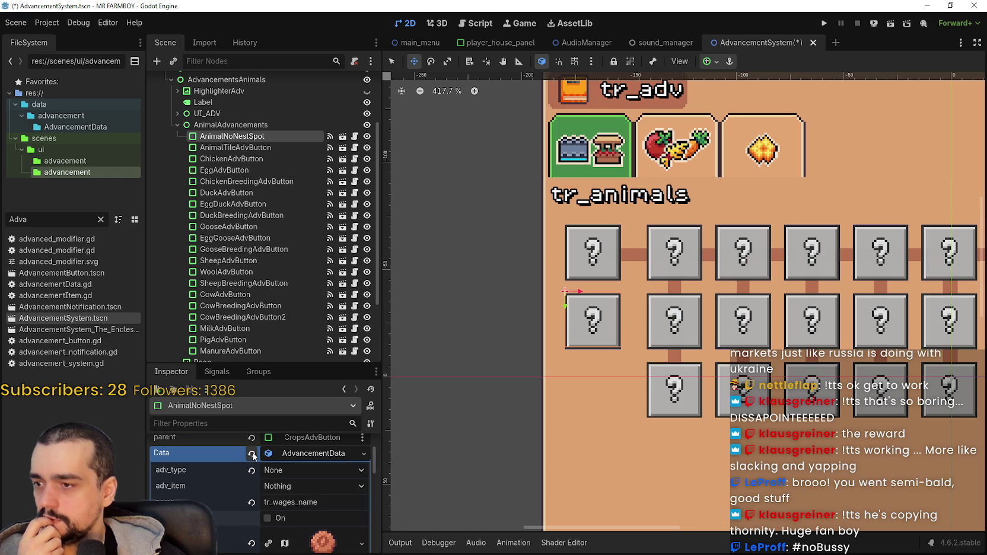
left_click(310, 461)
left_click(309, 481)
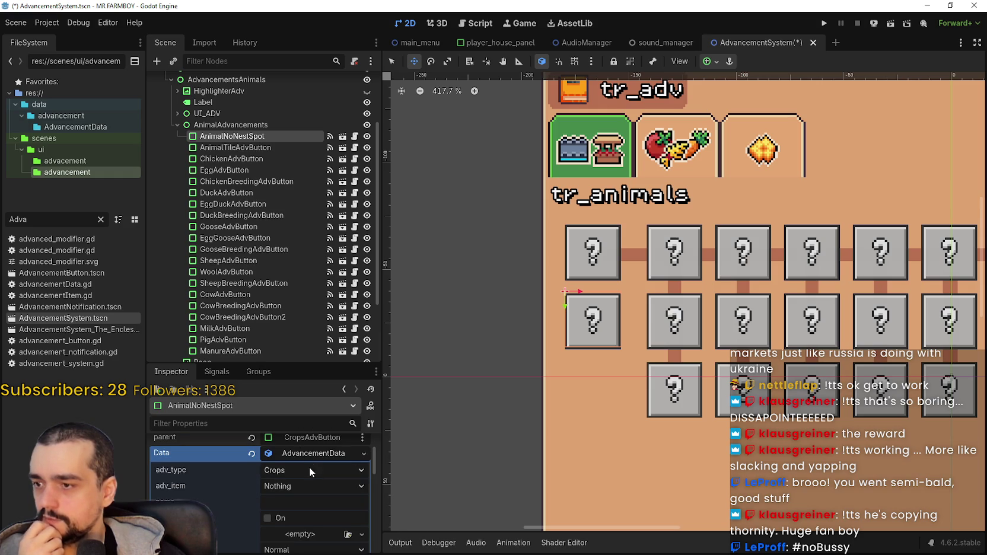
Step: Set the new AdvancementData's adv_type to None
scroll(307, 461, "down", 2)
scroll(317, 478, "up", 3)
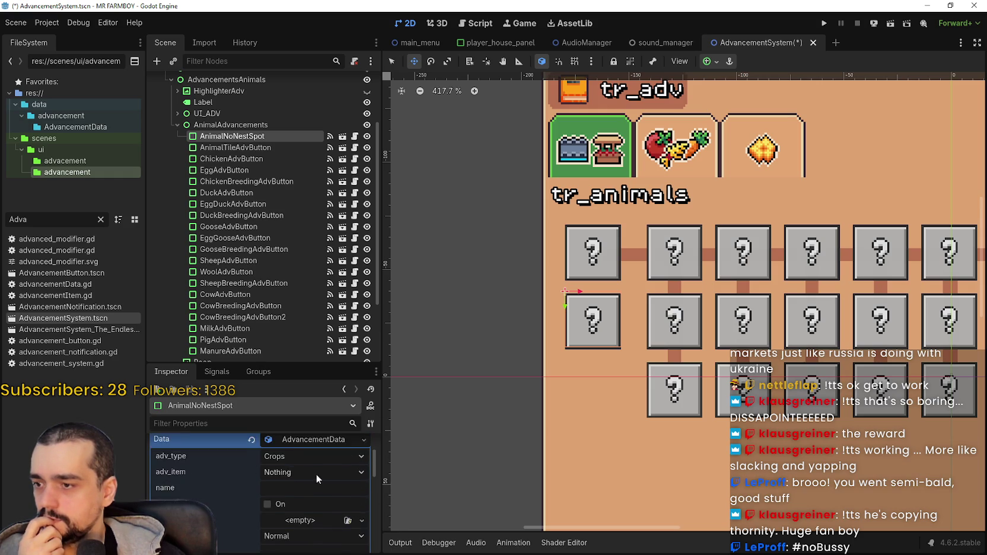
left_click(308, 478)
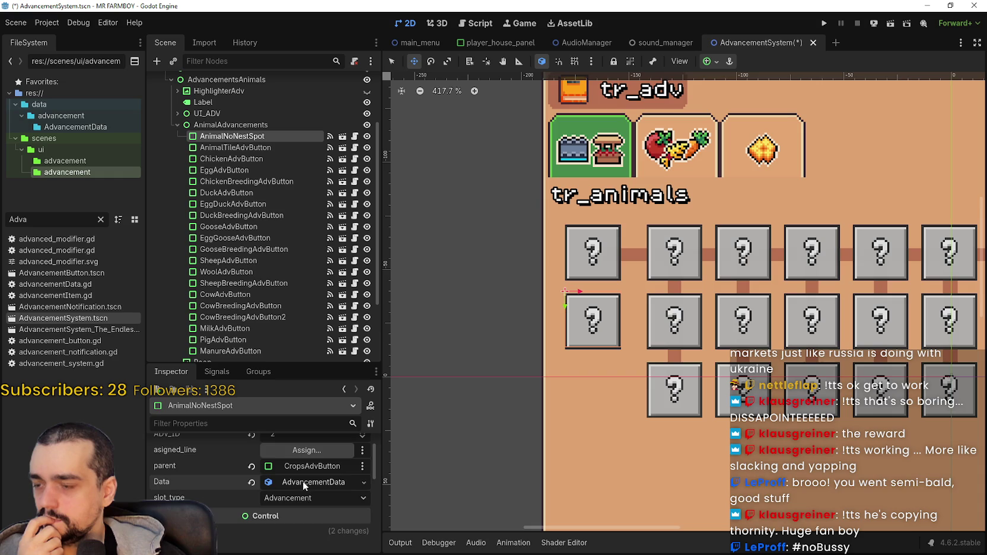
left_click(304, 481)
scroll(305, 481, "down", 2)
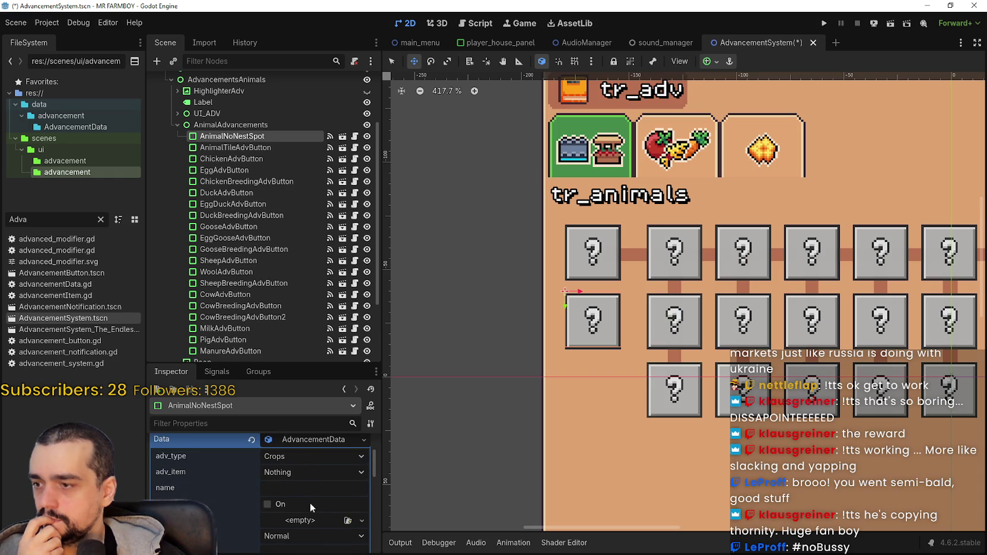
left_click(298, 460)
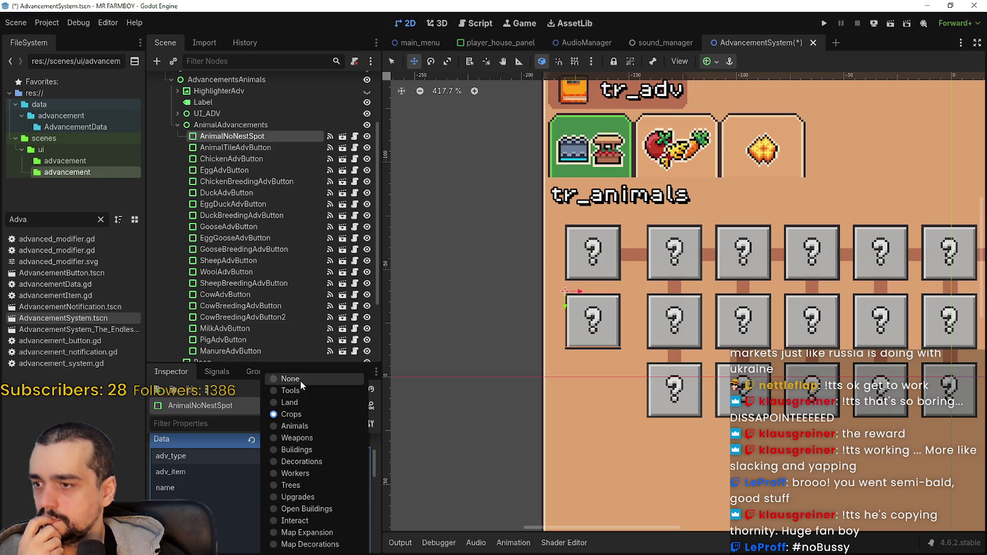
left_click(300, 381)
left_click(304, 485)
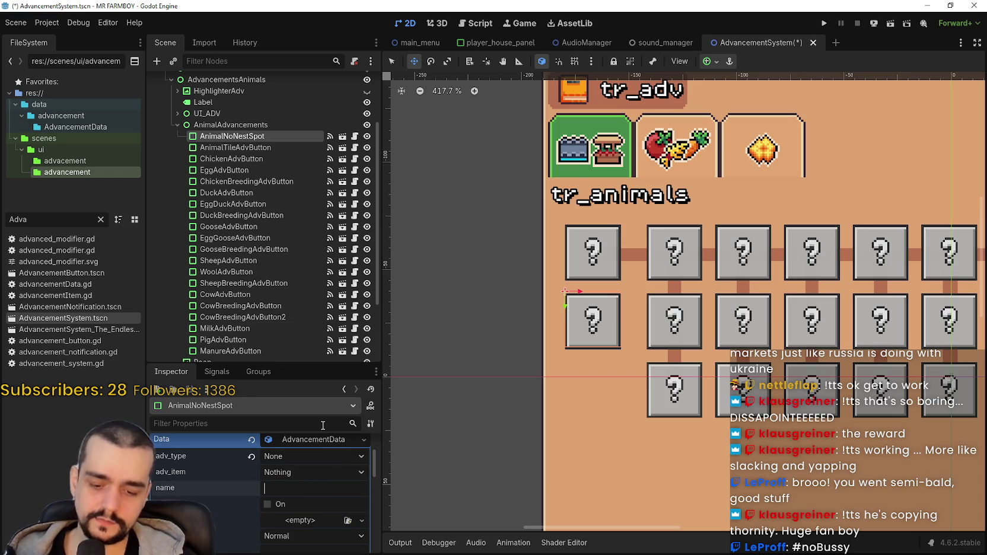
Step: Enter tr_angry_animal as the AdvancementData name
type("tr_angry_animal")
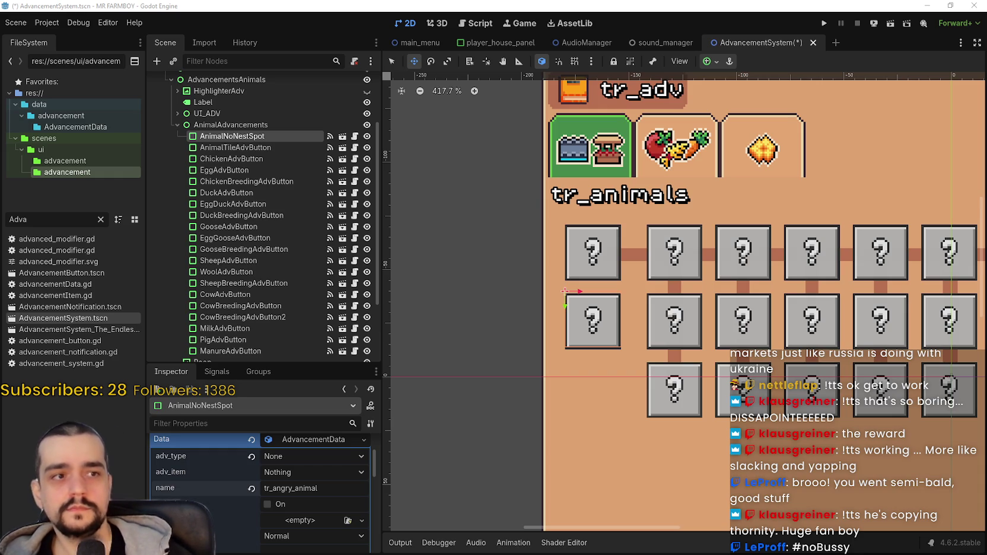
Step: Add the key tr_angry_animal in A1019 of the localization spreadsheet
key("alt+Tab")
type("tr")
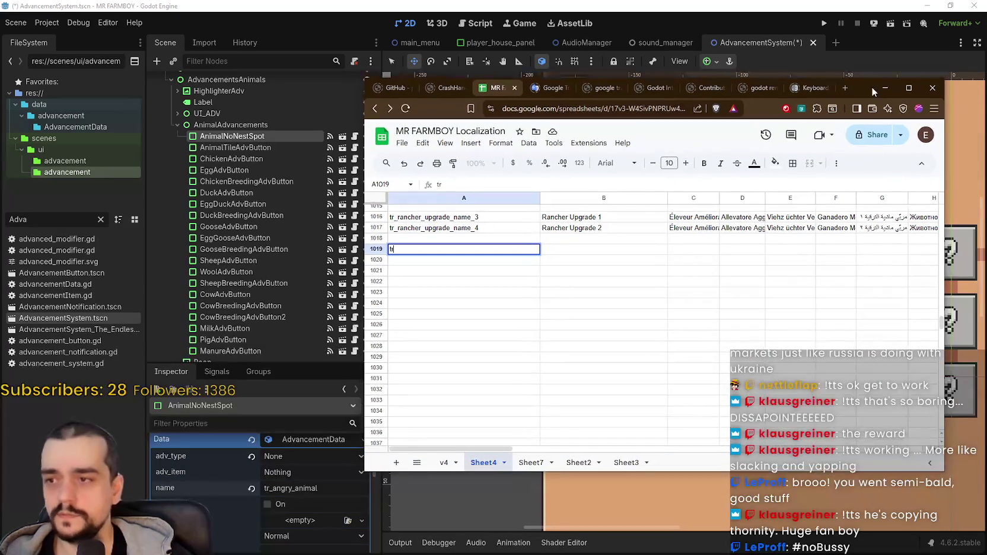
type("_angry")
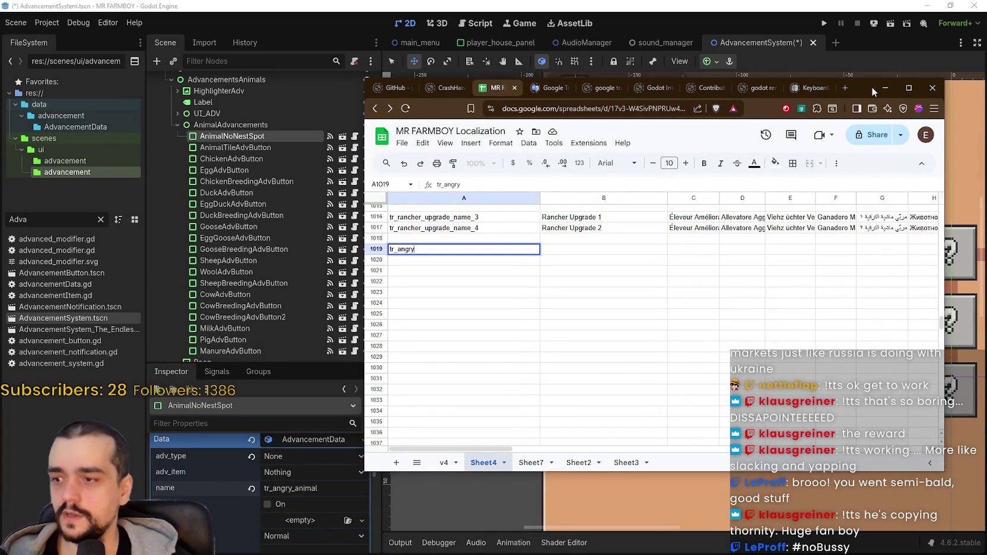
type("_animal")
key("Return")
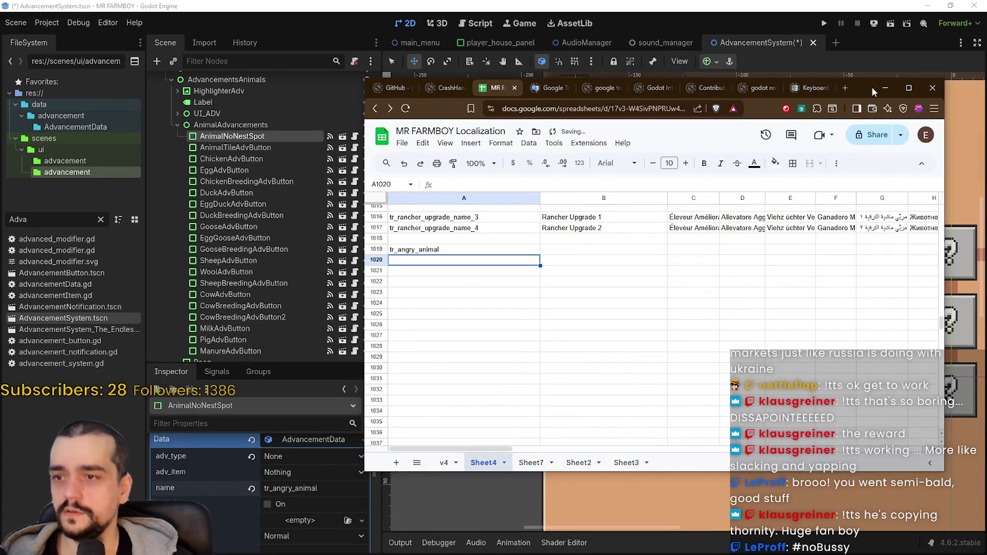
Step: Draft 'Can't Place Nest' / 'Not Enough' in B1019, then clear the cell
left_click(562, 249)
type("R")
key("BackSpace")
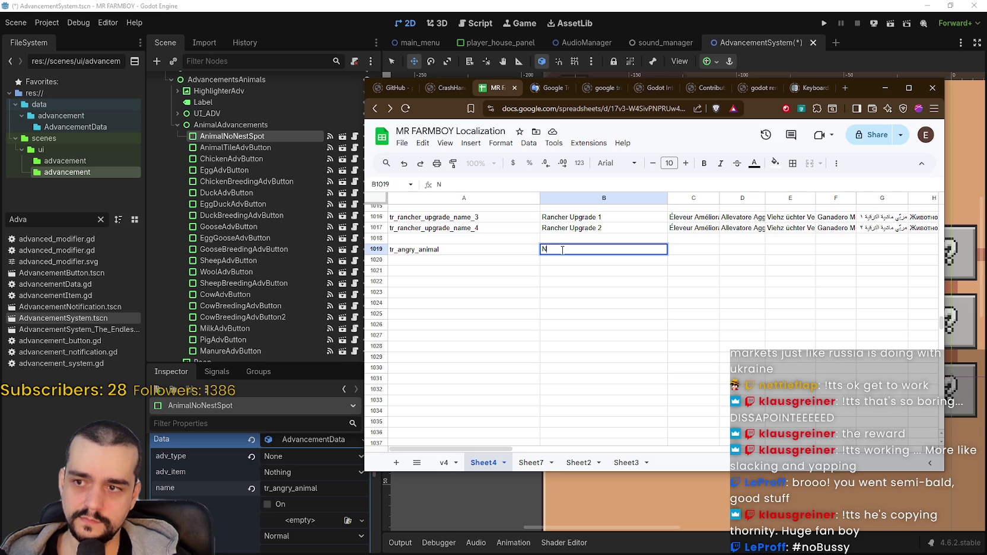
type("an't")
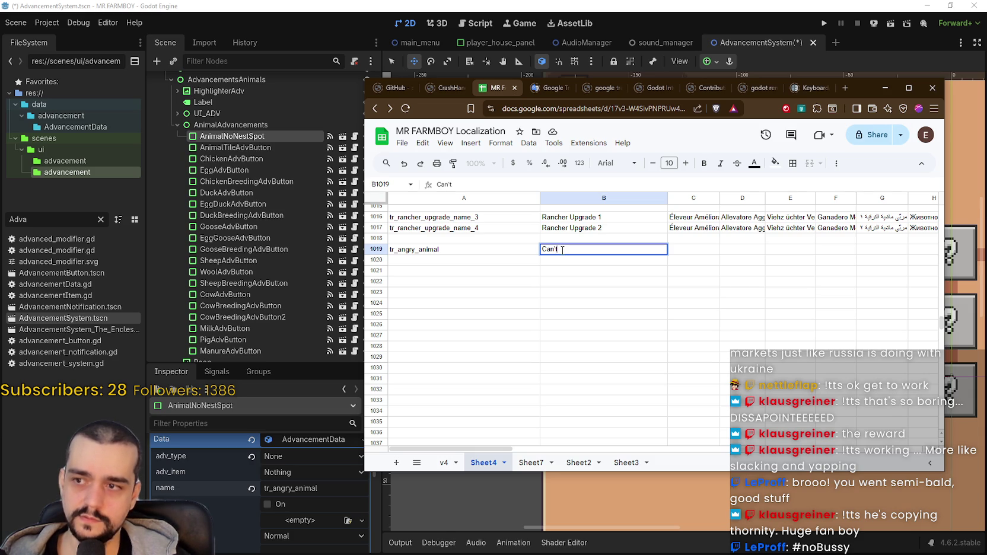
type(" Place")
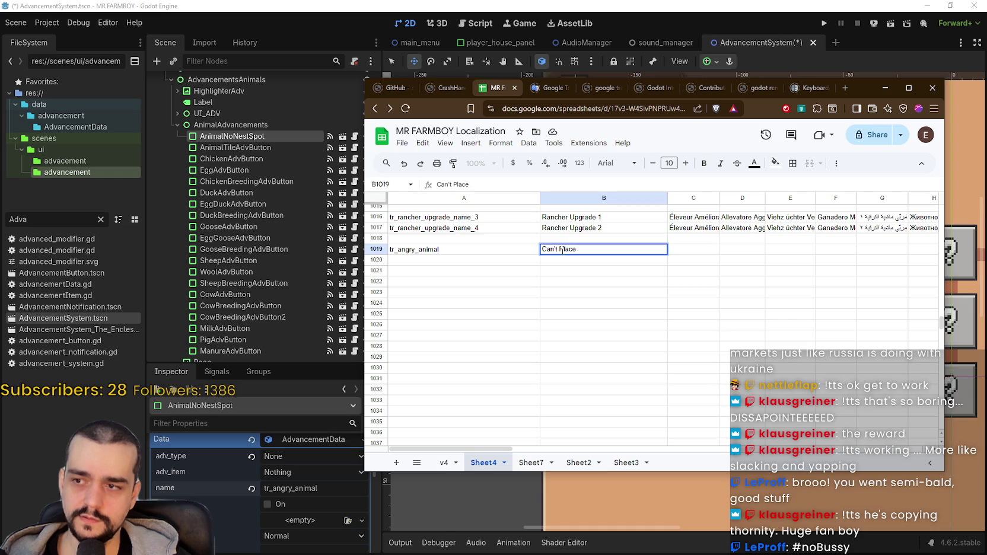
type(" Nest")
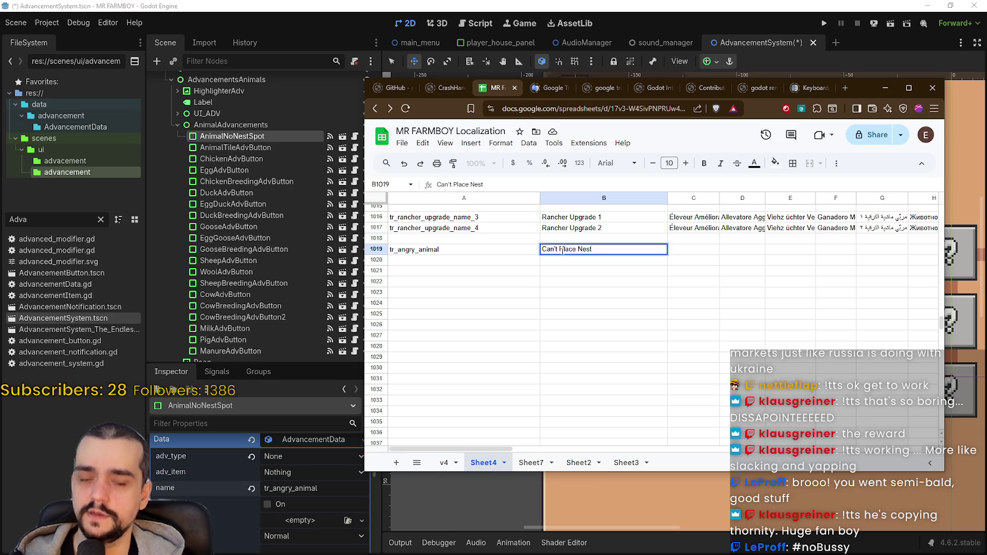
key("BackSpace")
key("BackSpace")
key("BackSpace")
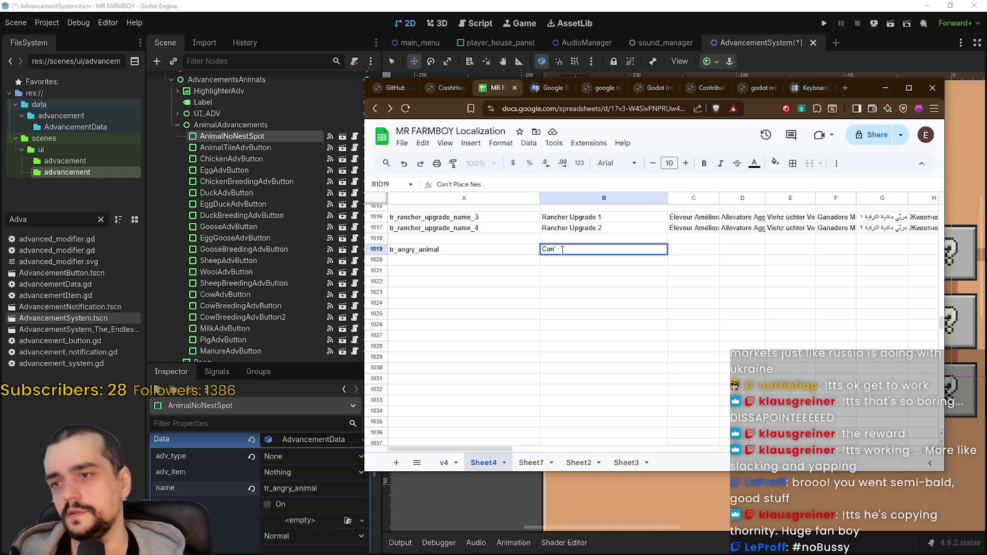
key("BackSpace")
type("Not En")
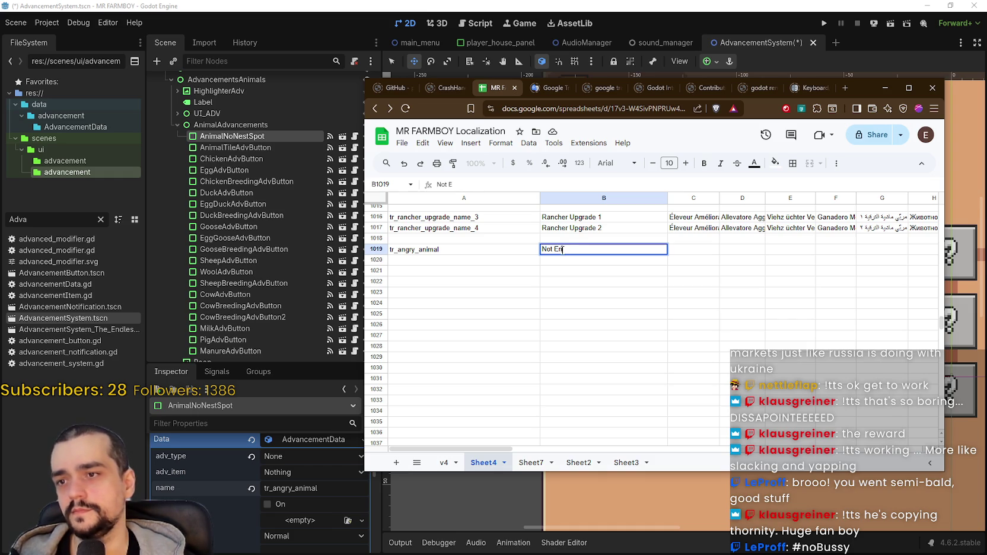
type("ough")
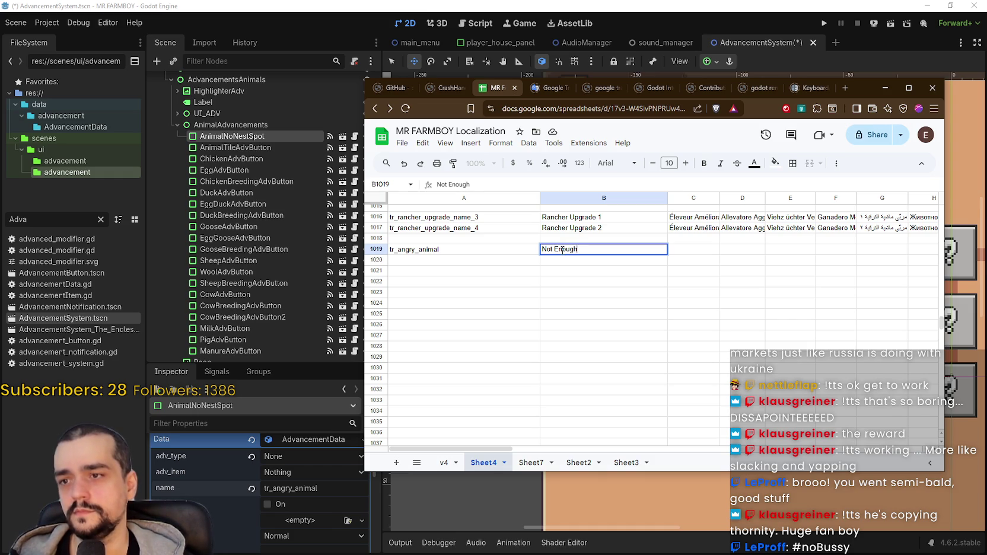
key("ctrl+a")
key("BackSpace")
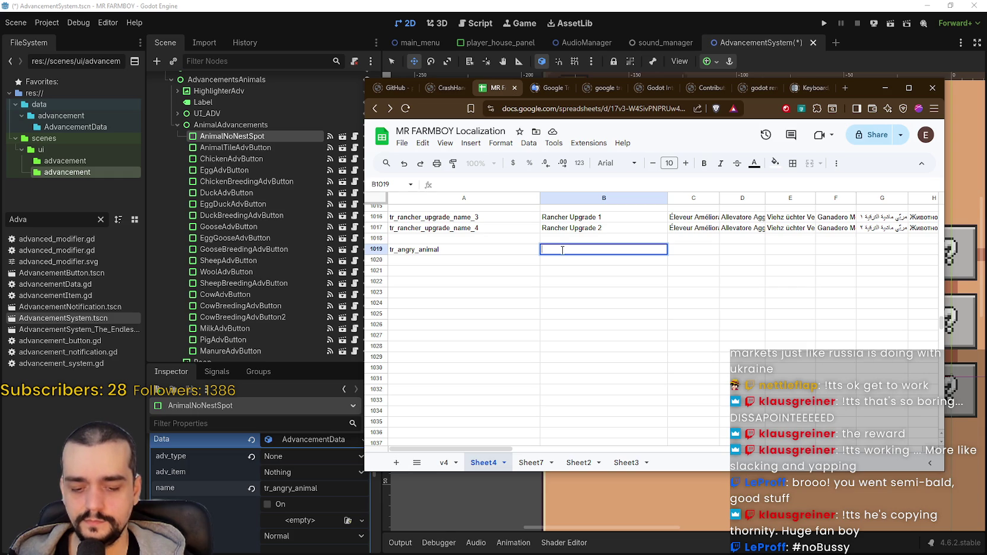
Step: Enter 'Animal Tiles Needed' in B1019, then rewrite it as 'Can't Lay Nest'
type("Animal Tiles Needed")
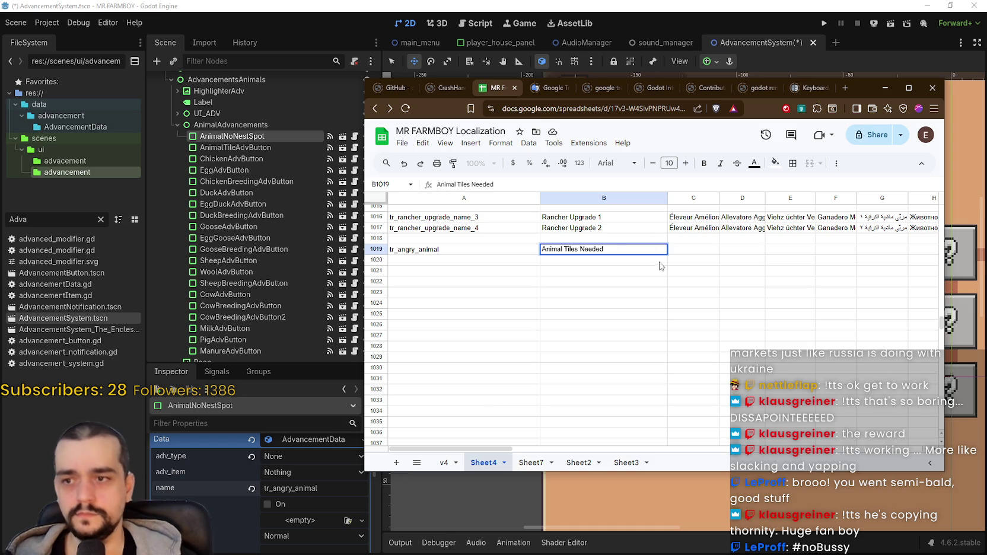
key("Return")
left_click(580, 248)
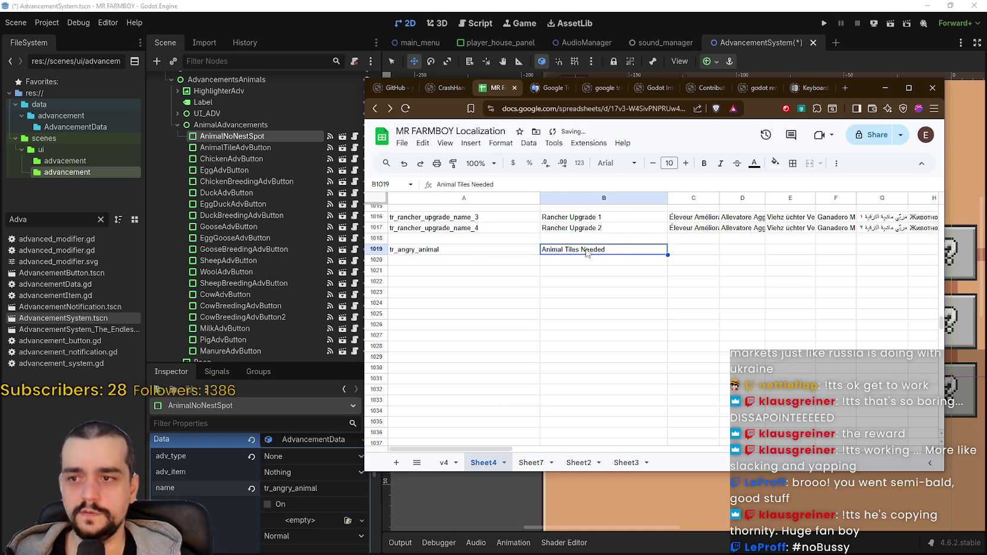
left_click(542, 263)
left_click(562, 250)
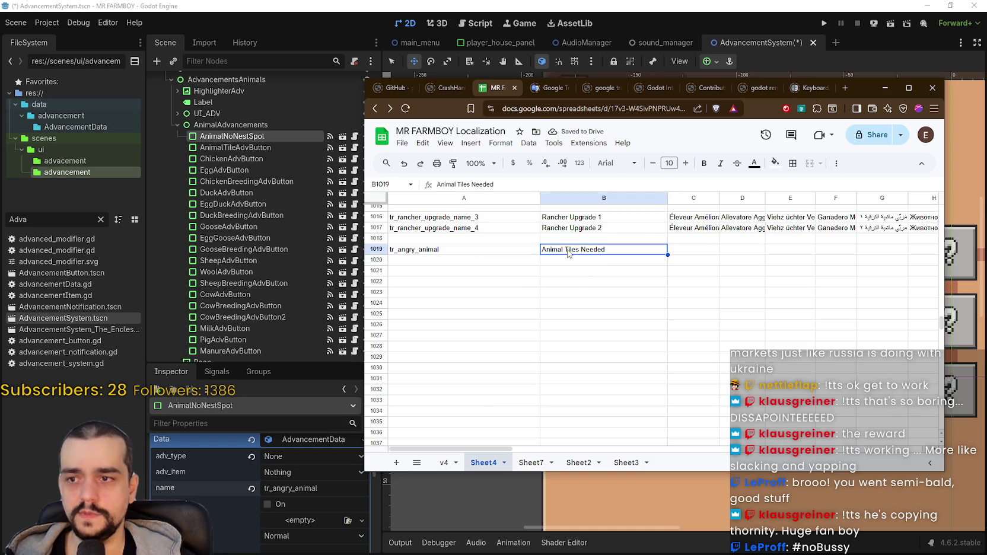
double_click(597, 253)
left_click_drag(597, 253, 514, 238)
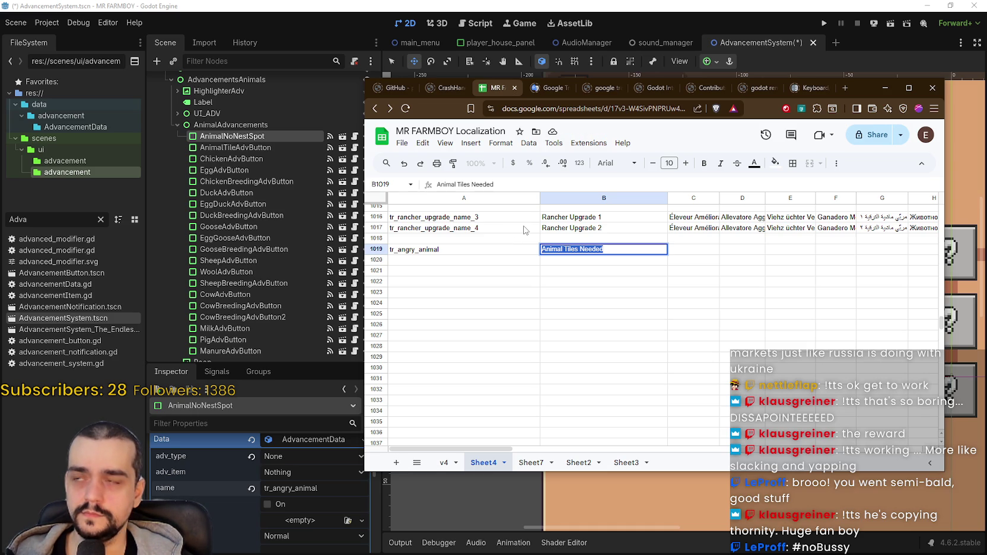
type("Can")
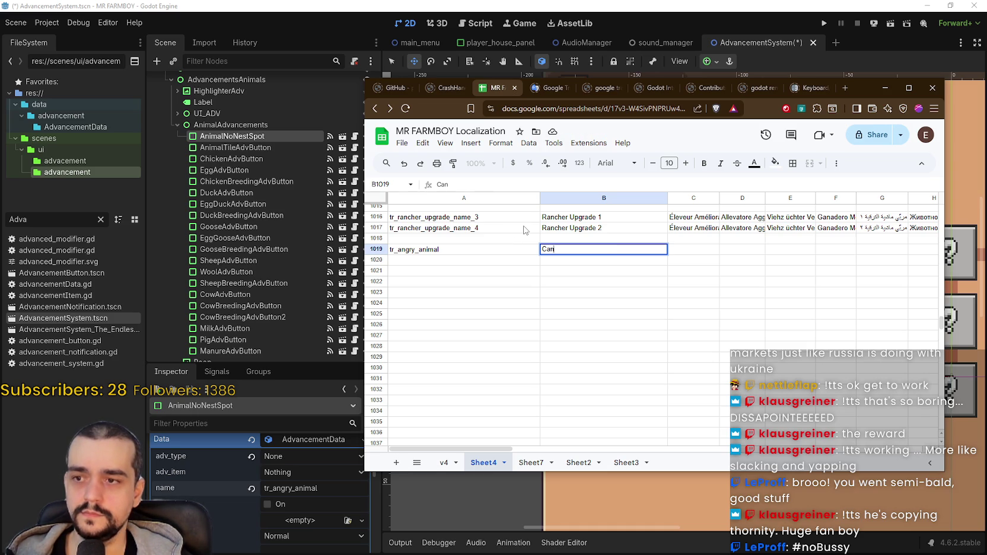
type("'t Lay Eggs")
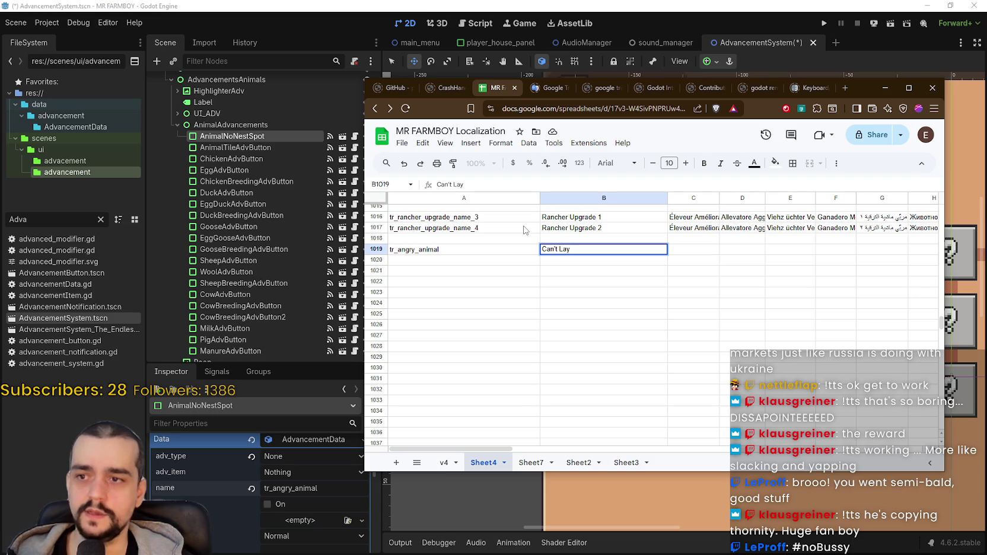
key("BackSpace")
key("BackSpace")
key("BackSpace")
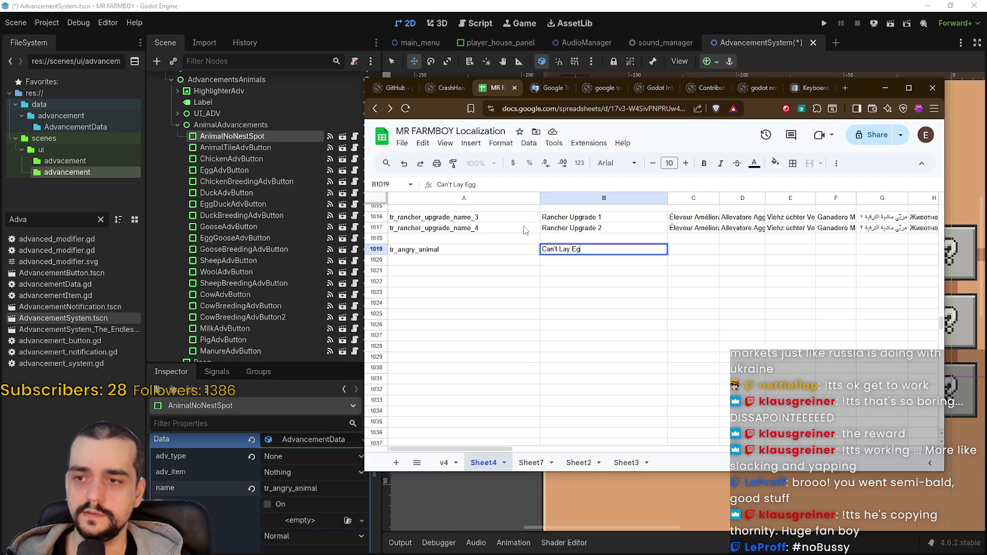
type("Nest")
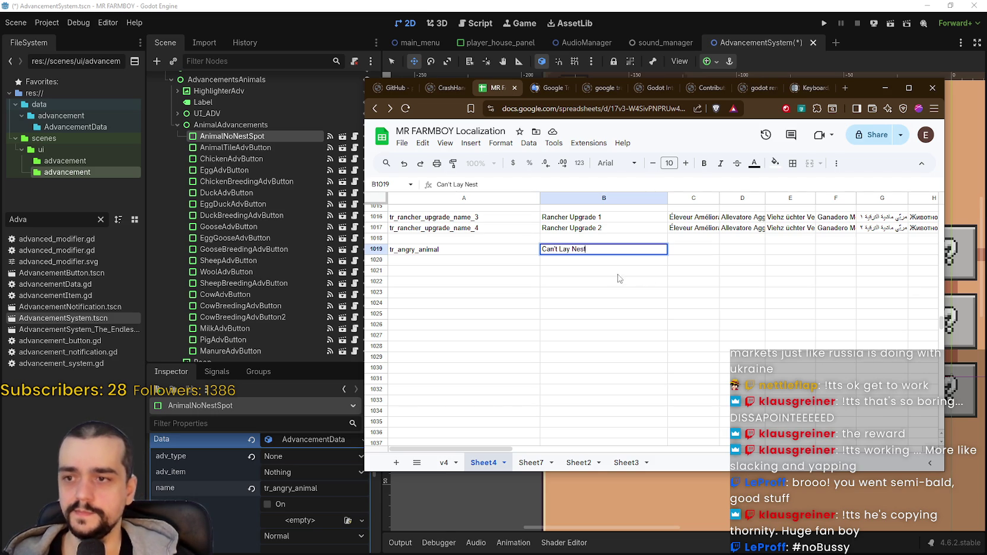
key("Return")
Step: Change the B1019 text to 'Unable to Nest'
left_click(560, 249)
double_click(560, 250)
left_click_drag(559, 250, 502, 249)
type("Can")
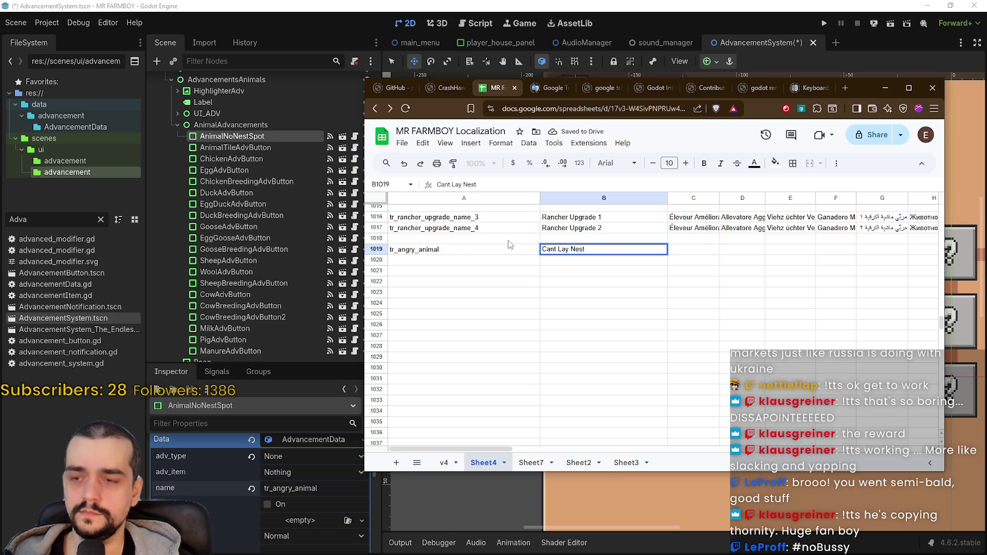
key("BackSpace")
key("BackSpace")
key("BackSpace")
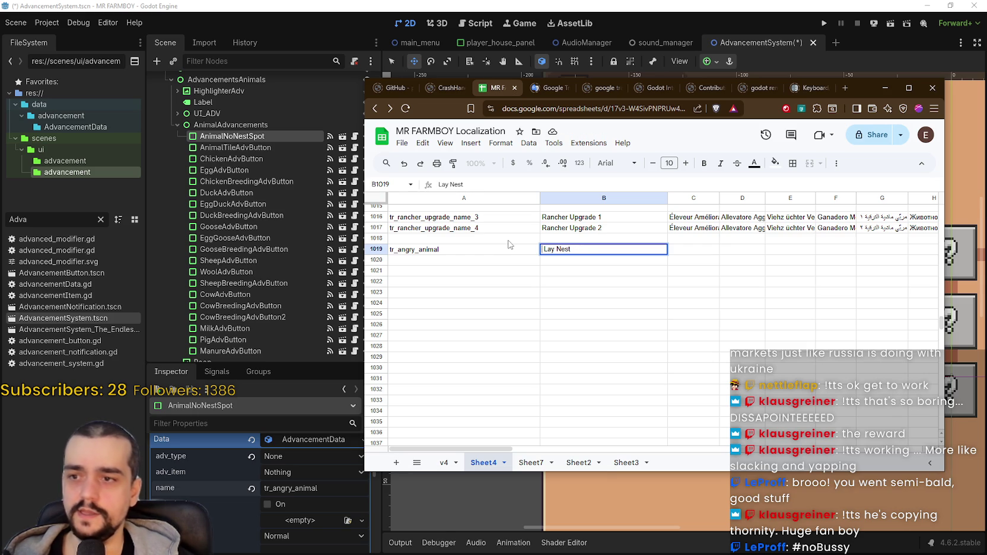
key("BackSpace")
key("BackSpace")
key("BackSpace")
type("Unable to")
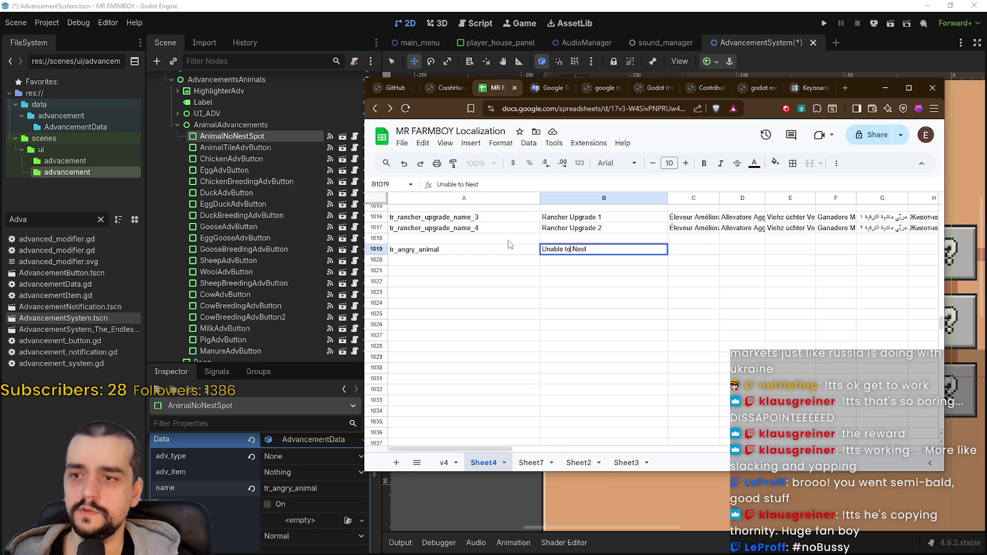
key("Return")
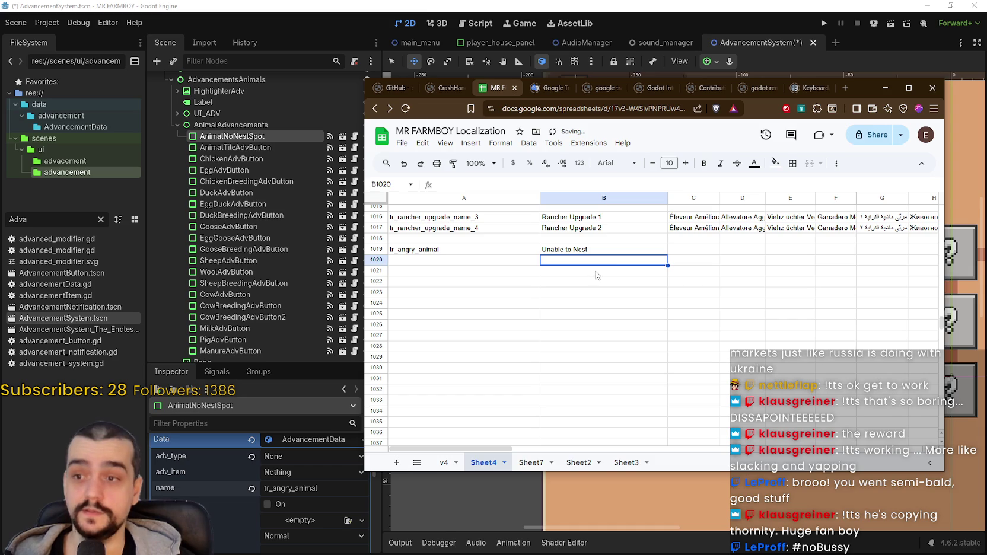
Step: Add the tr_angry_animal_info key in A1020 with a not-enough-[TILE_ANIMALTILE] nest description in B1020
left_click(474, 259)
type("tr_angry_animal")
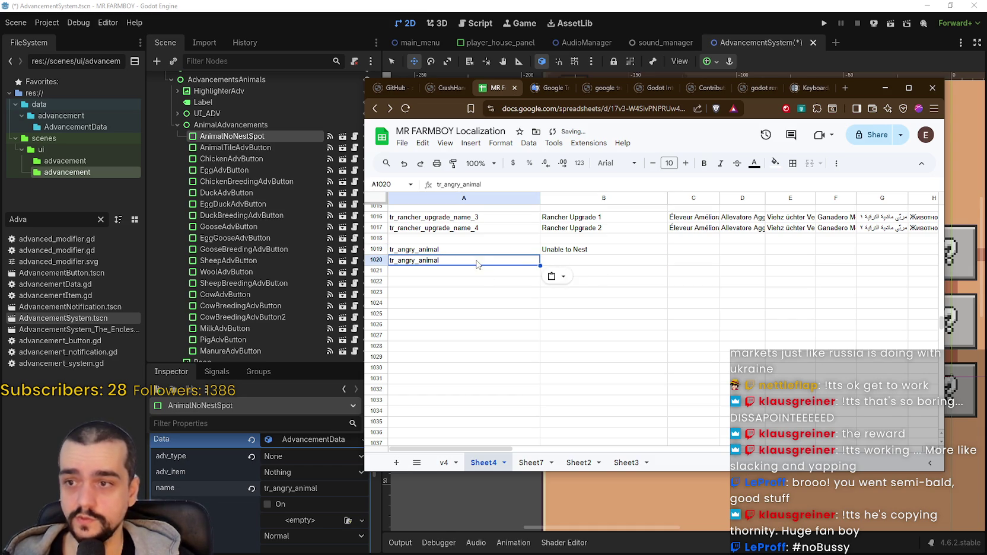
type("_info")
key("Return")
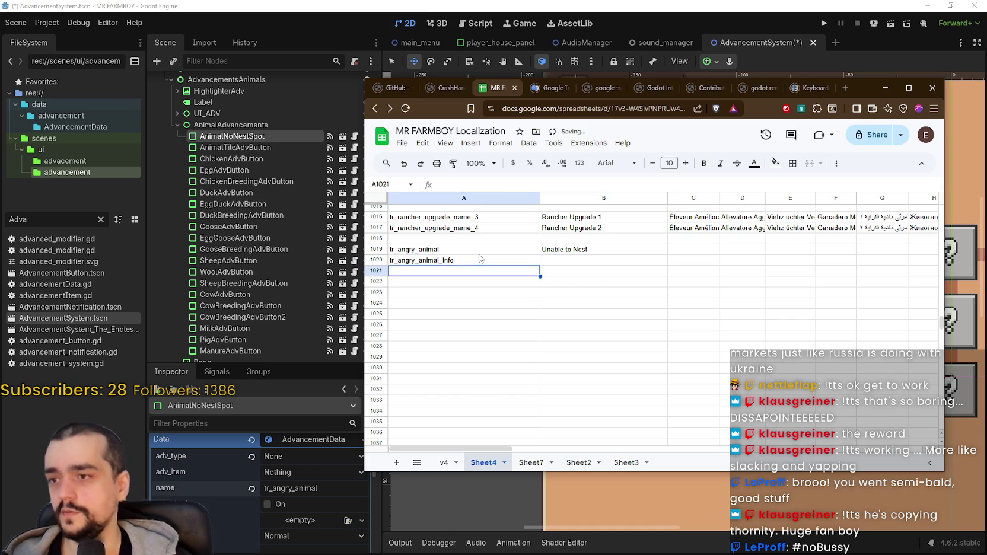
left_click(592, 259)
type("The")
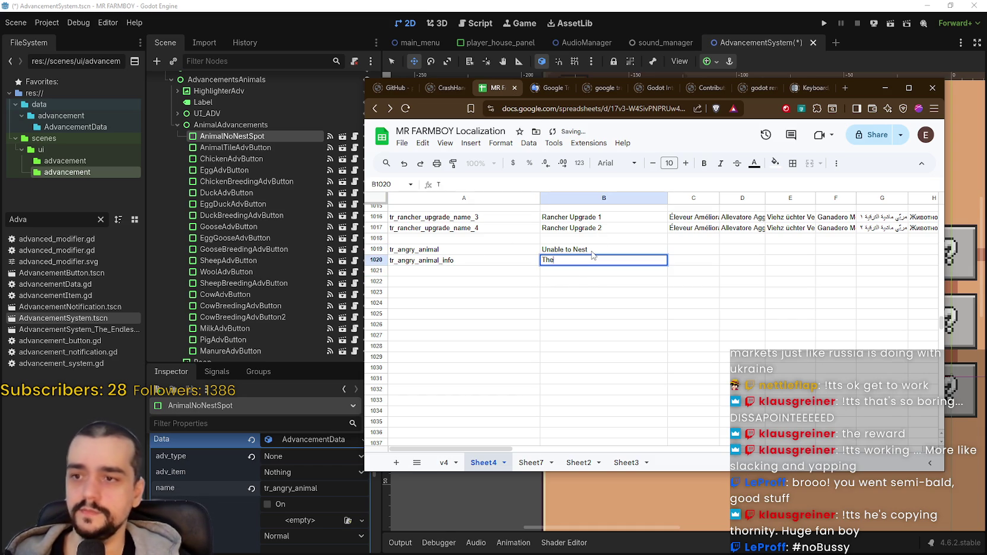
type(" anima")
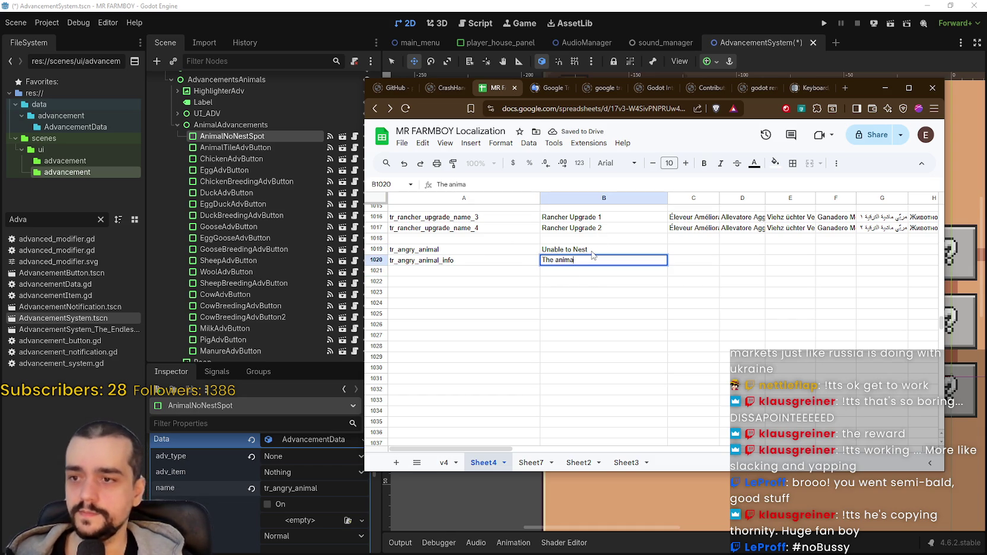
type("l is unable to")
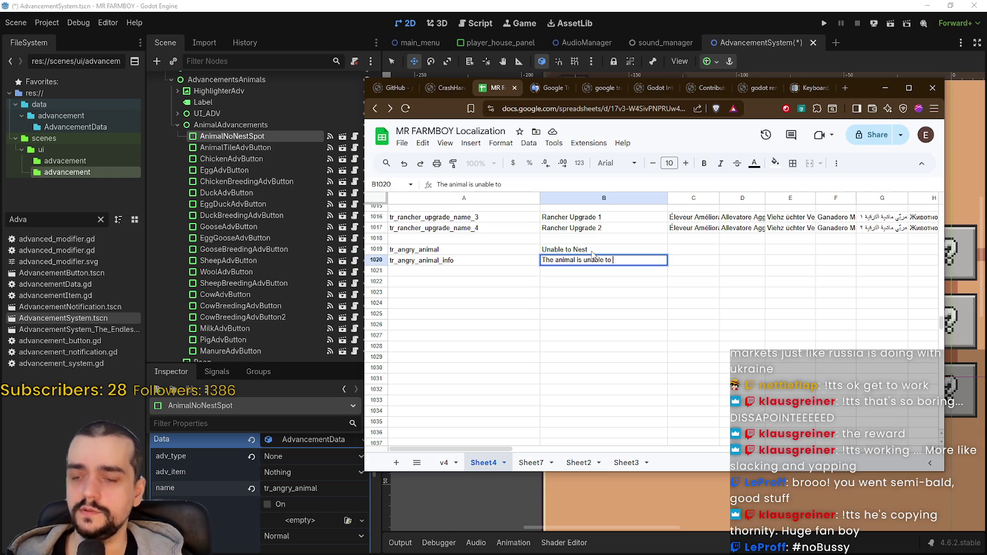
type(" lay a nest ")
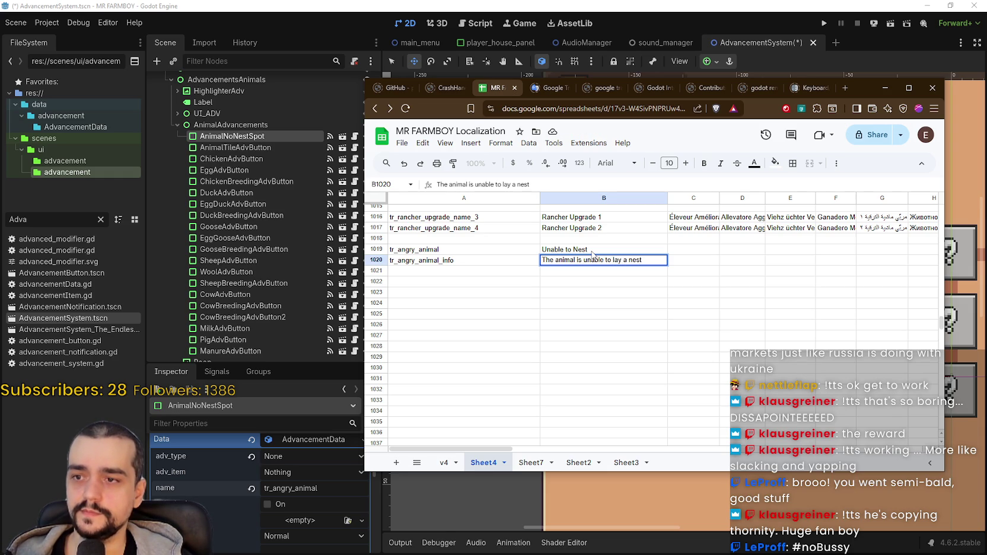
type("because")
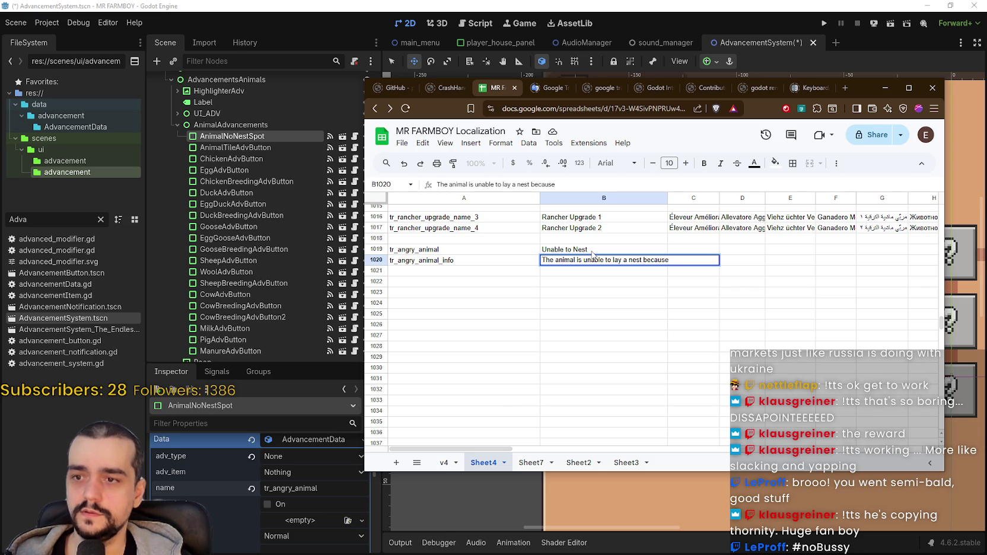
type(" there's not en")
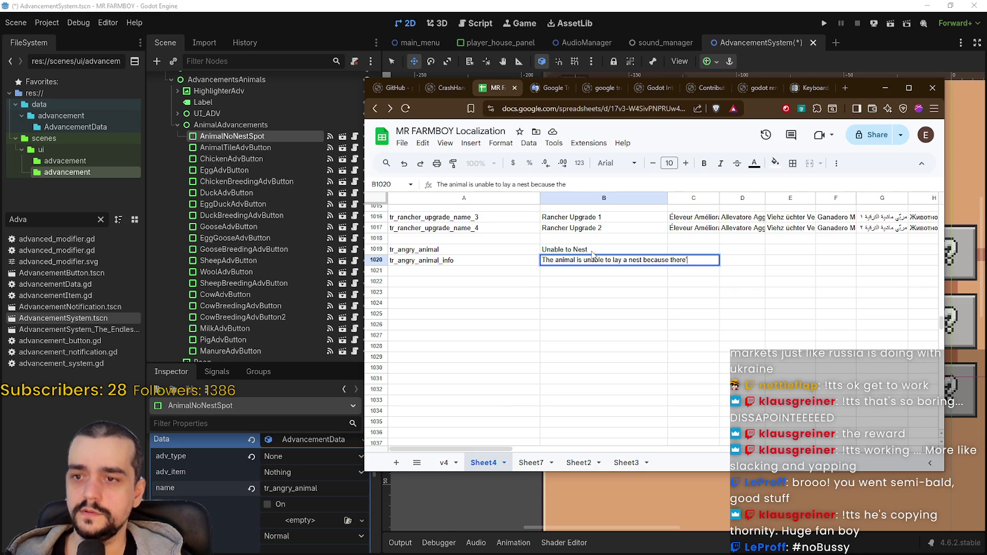
type("ough")
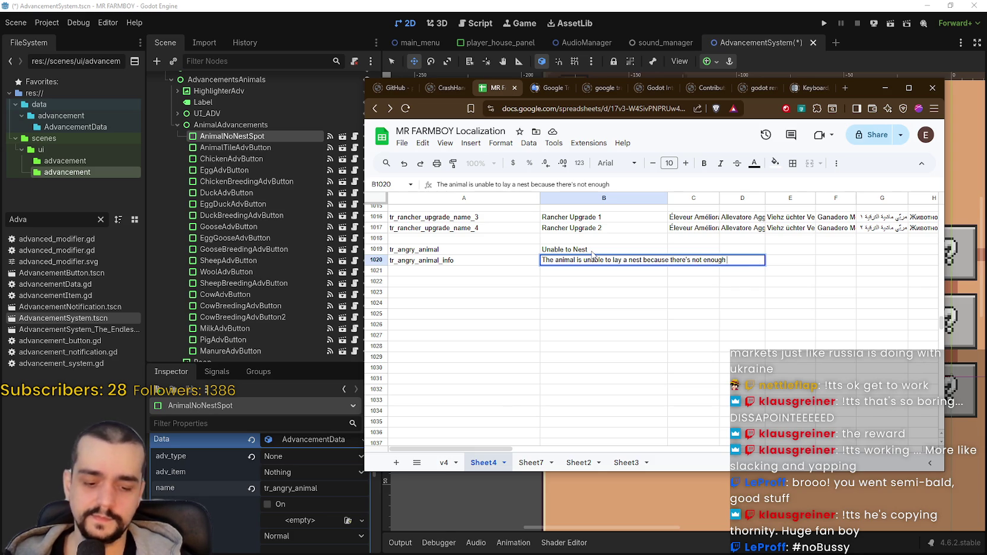
type(" [")
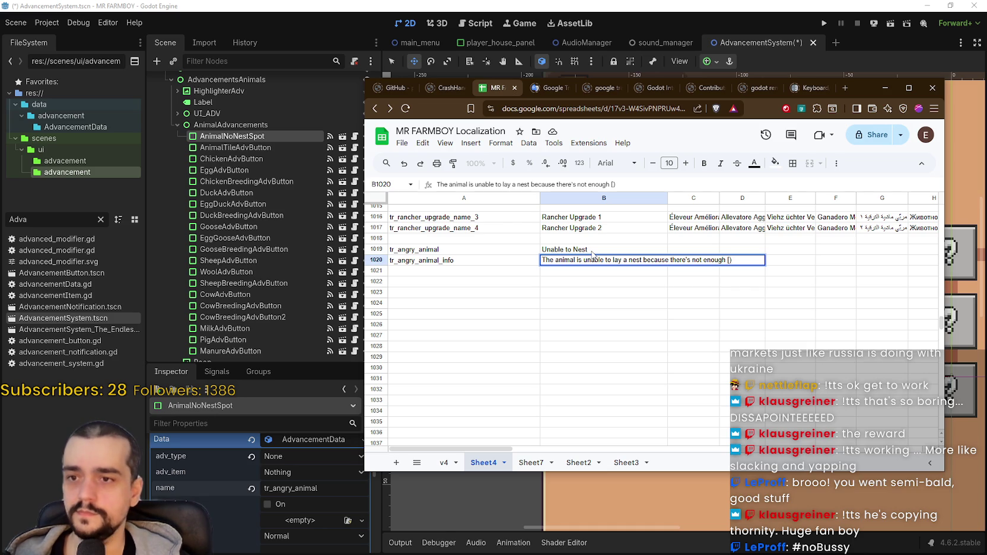
type("ANIMAL")
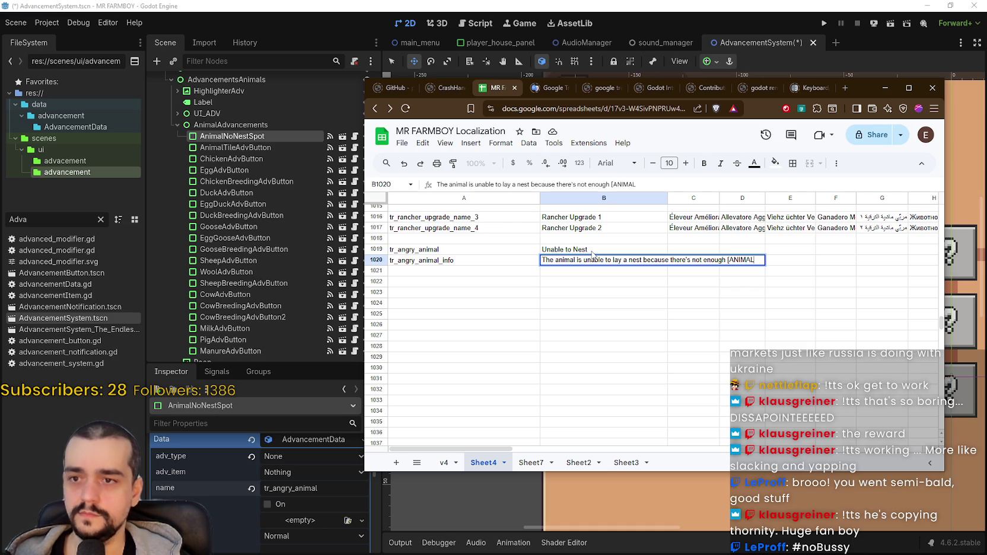
key("BackSpace")
key("BackSpace")
key("BackSpace")
key("BackSpace")
key("BackSpace")
key("BackSpace")
type("T")
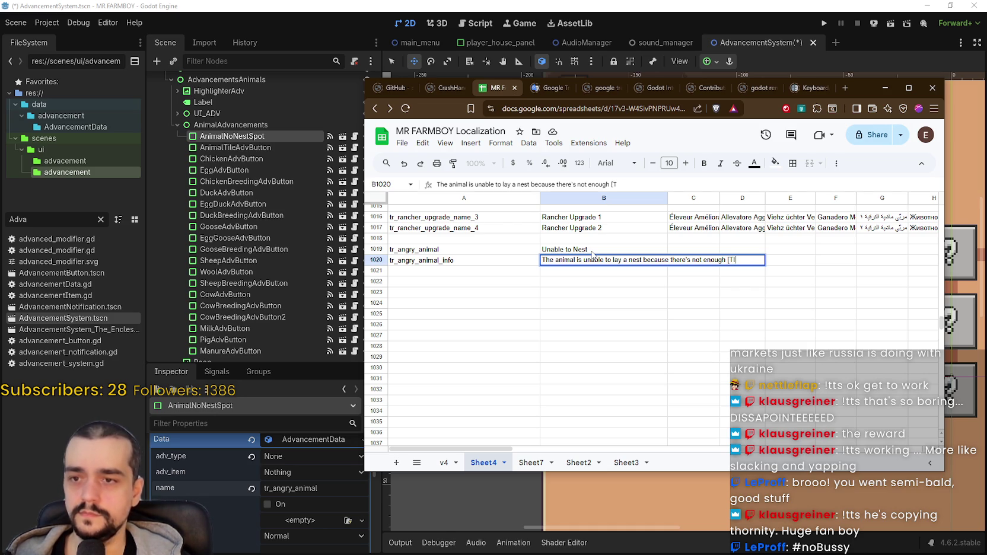
type("ILE_ANIMALTILE_")
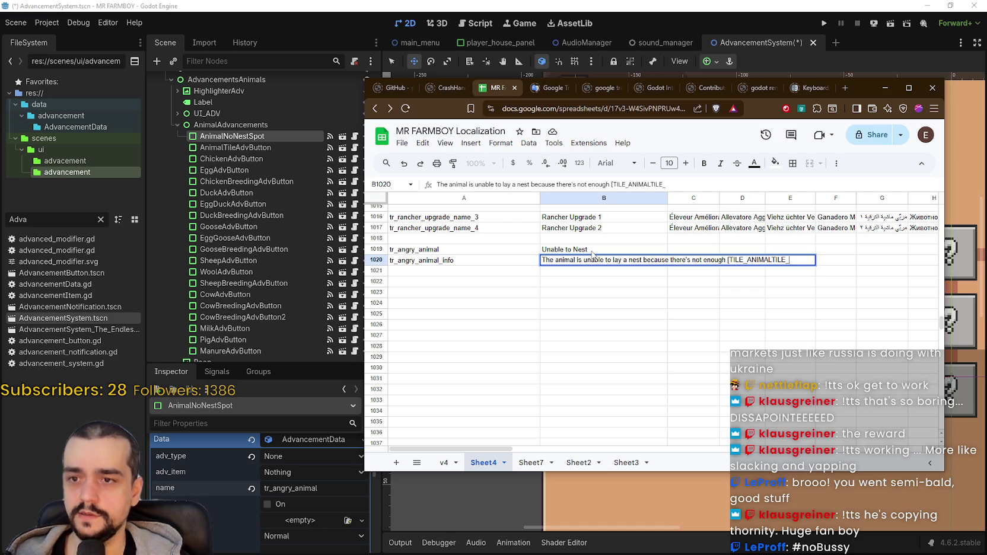
key("BackSpace")
type(")")
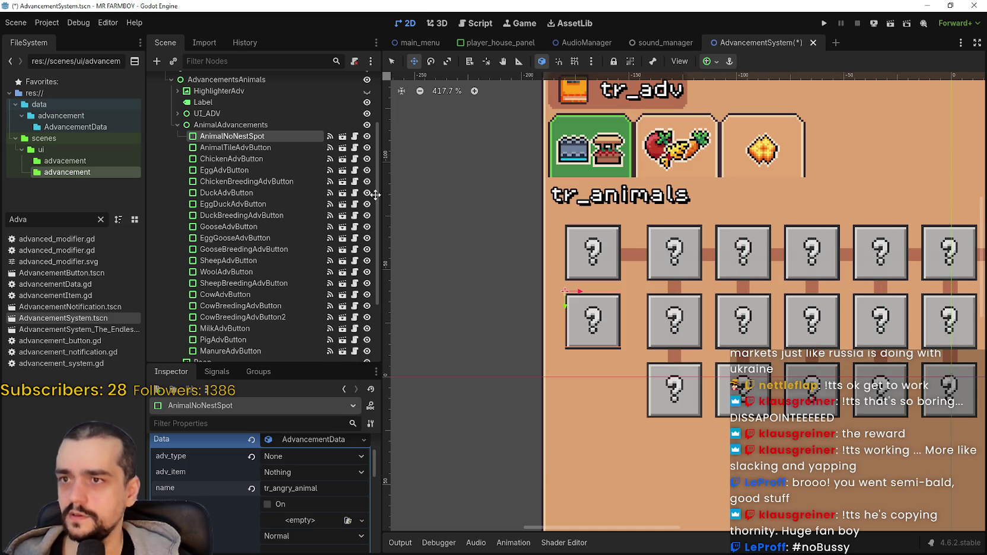
left_click(117, 419)
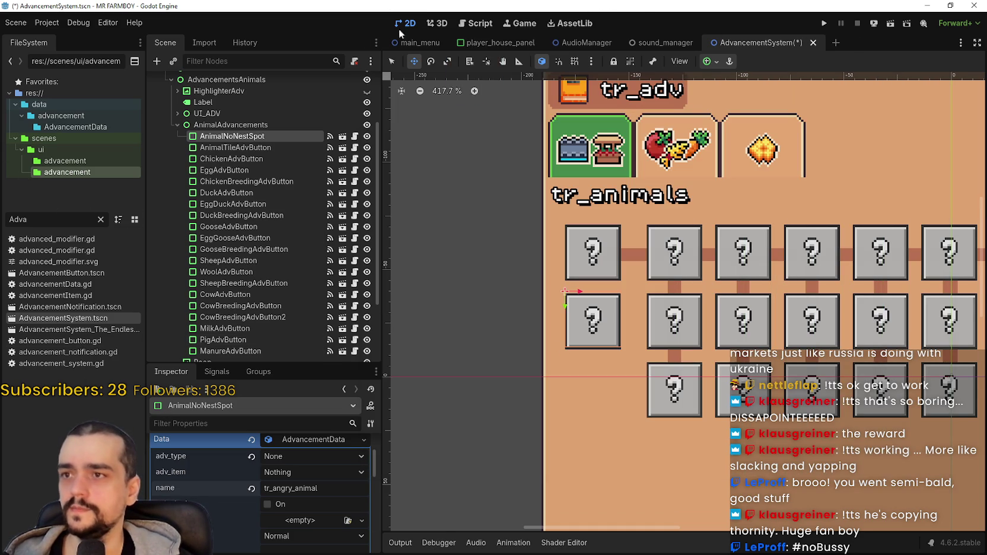
Step: Search all project files for 'tooltip' and open the line 43 result
left_click(475, 25)
left_click(630, 248)
key("ctrl+shift+f")
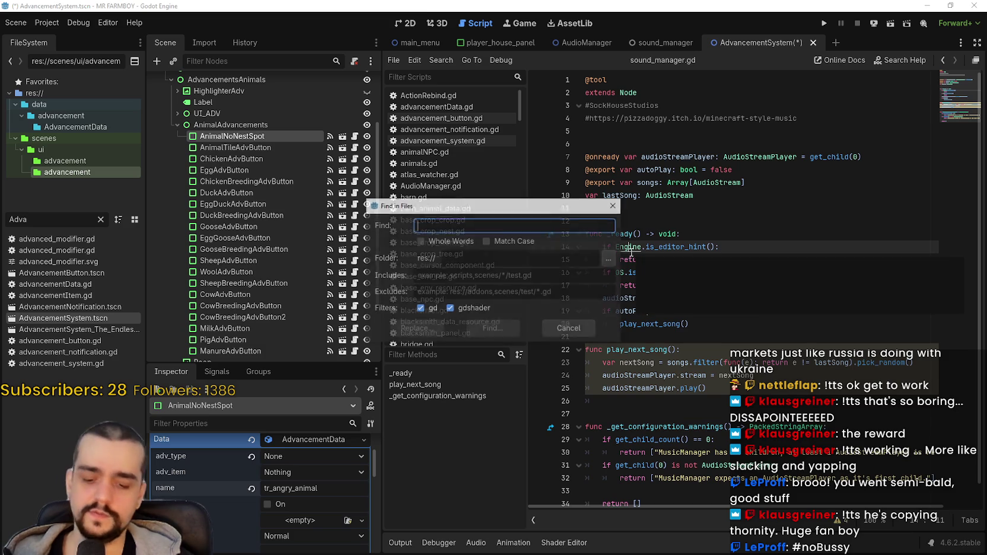
type("tooltip")
key("Return")
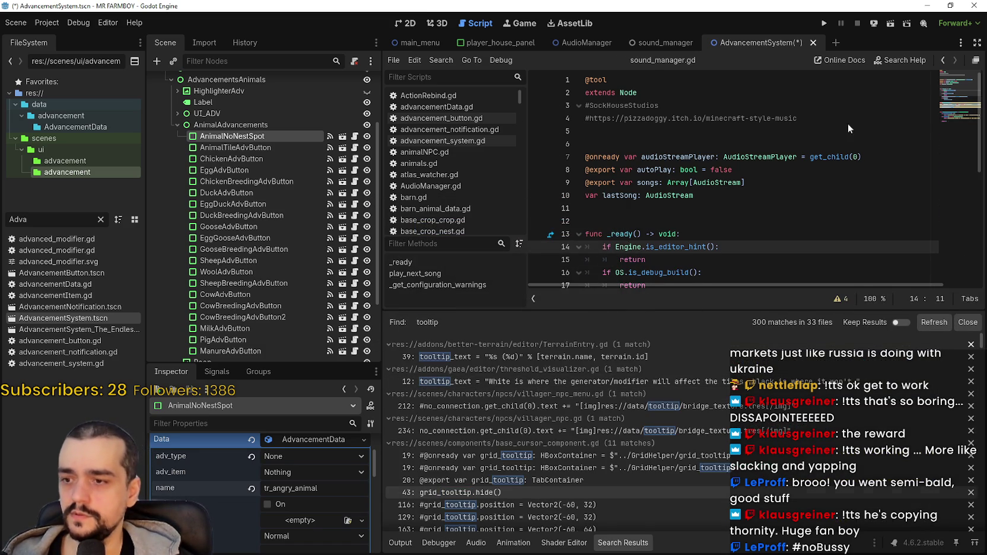
left_click(536, 491)
left_click(954, 209)
mouse_move(954, 209)
left_mouse_down()
mouse_move(941, 276)
mouse_move(934, 70)
left_mouse_up()
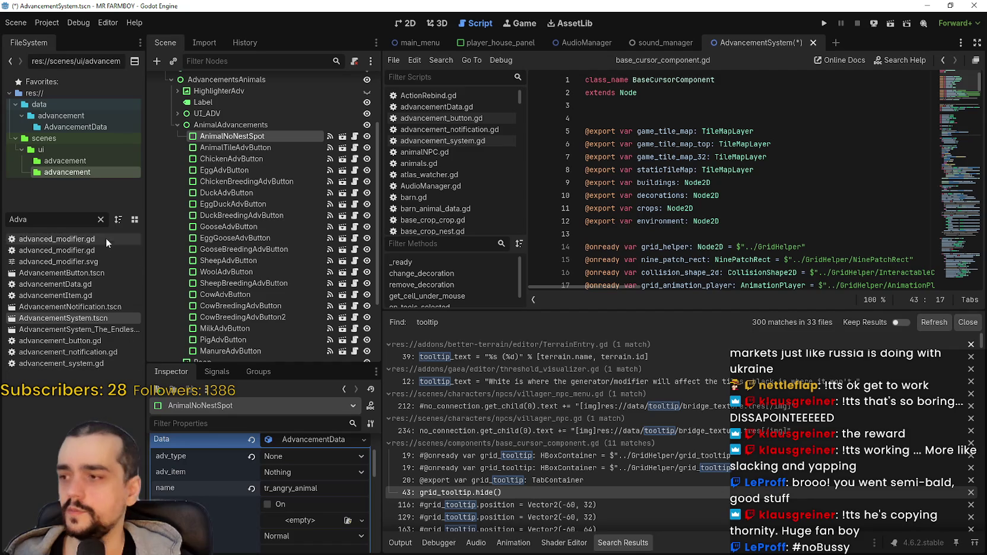
Step: Filter the FileSystem for 'tool' and open tooltip_component_test.gd
left_click(100, 219)
type("tool")
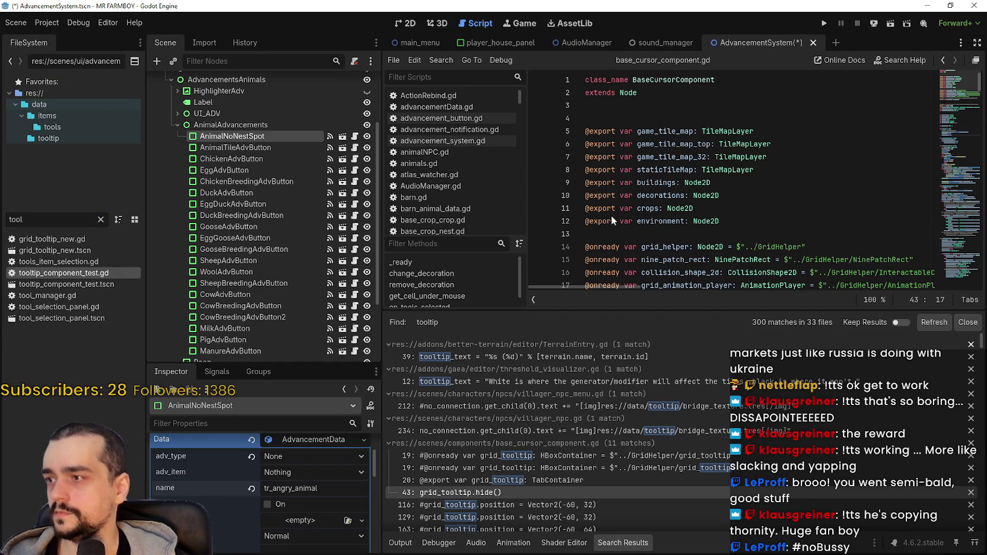
double_click(49, 273)
Step: Find the IMG_ANIMALTILE tag on line 464 and copy it
left_click_drag(958, 104, 956, 173)
scroll(749, 199, "up", 4)
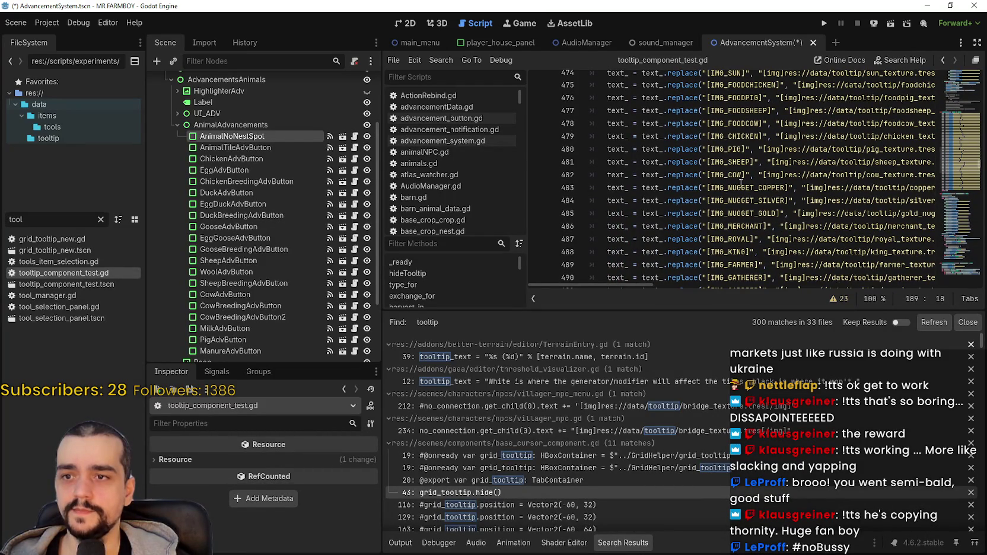
scroll(681, 183, "up", 6)
scroll(694, 182, "up", 2)
scroll(761, 187, "down", 3)
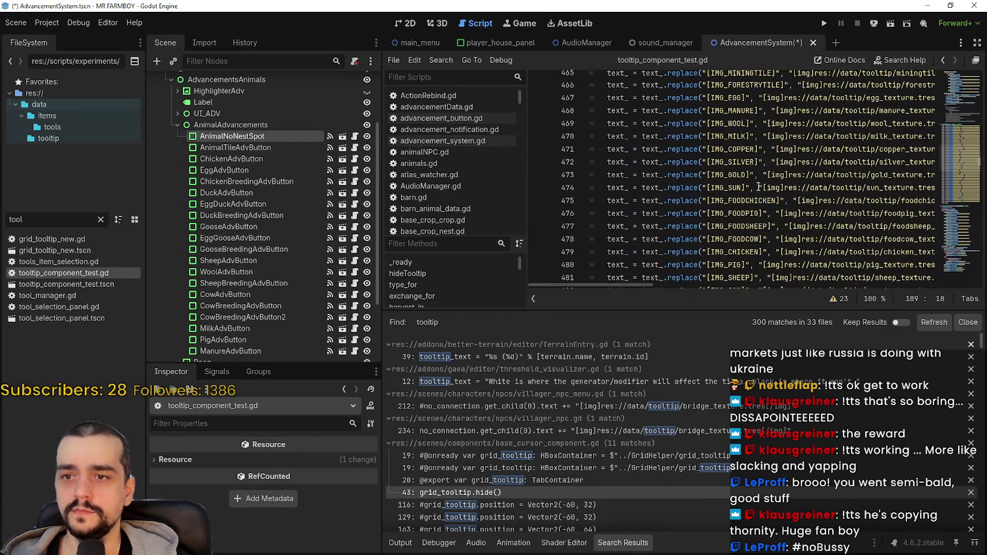
scroll(746, 213, "down", 3)
scroll(750, 215, "down", 6)
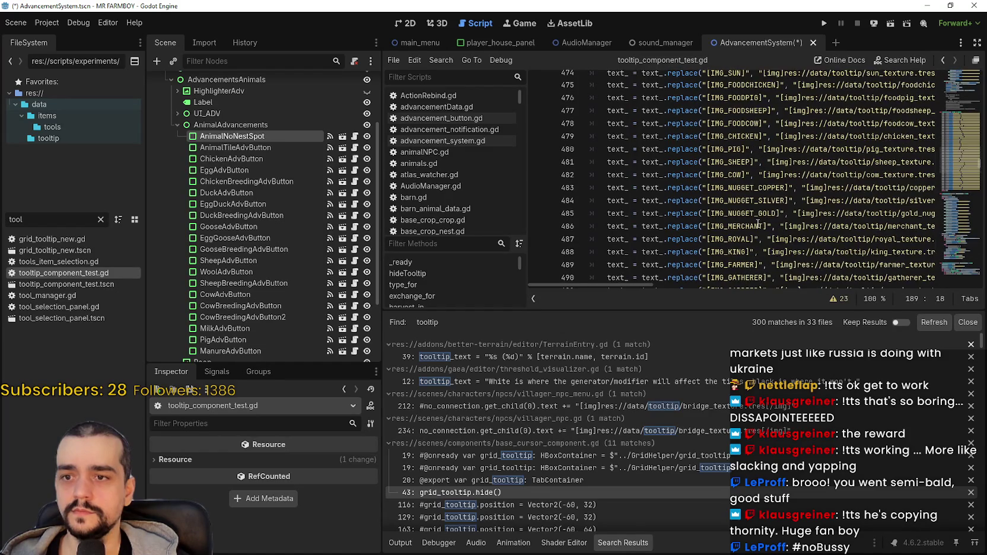
scroll(758, 219, "up", 10)
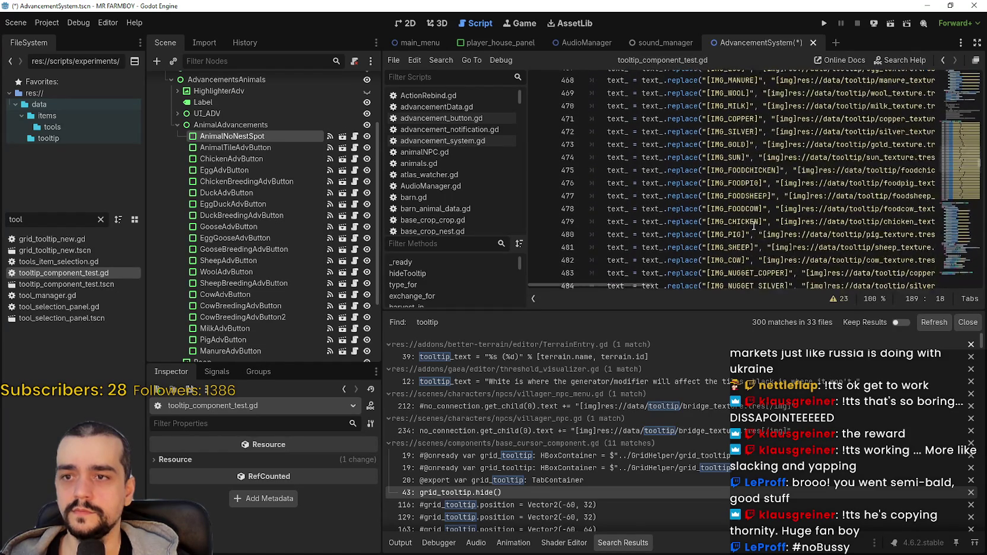
scroll(752, 213, "up", 1)
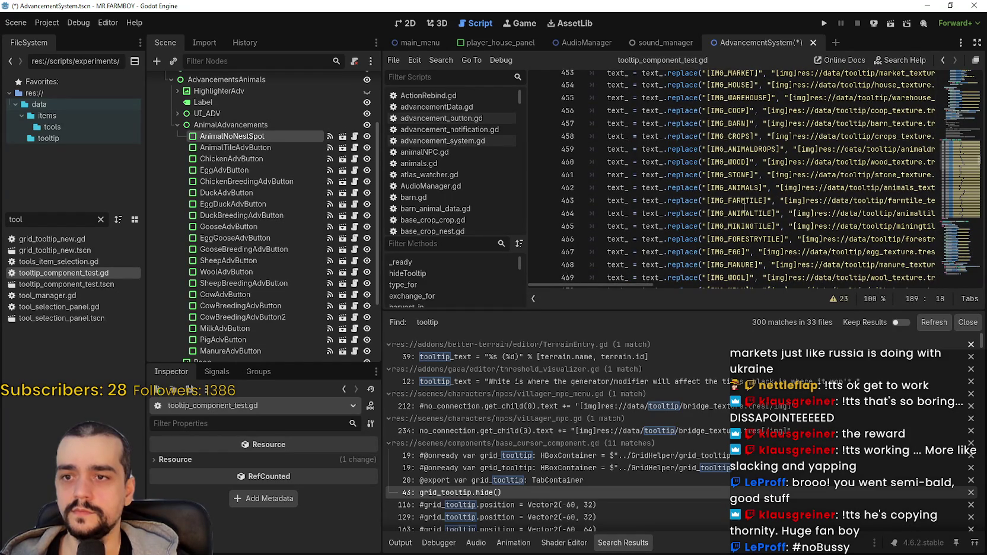
double_click(745, 213)
key("ctrl+c")
key("alt+Tab")
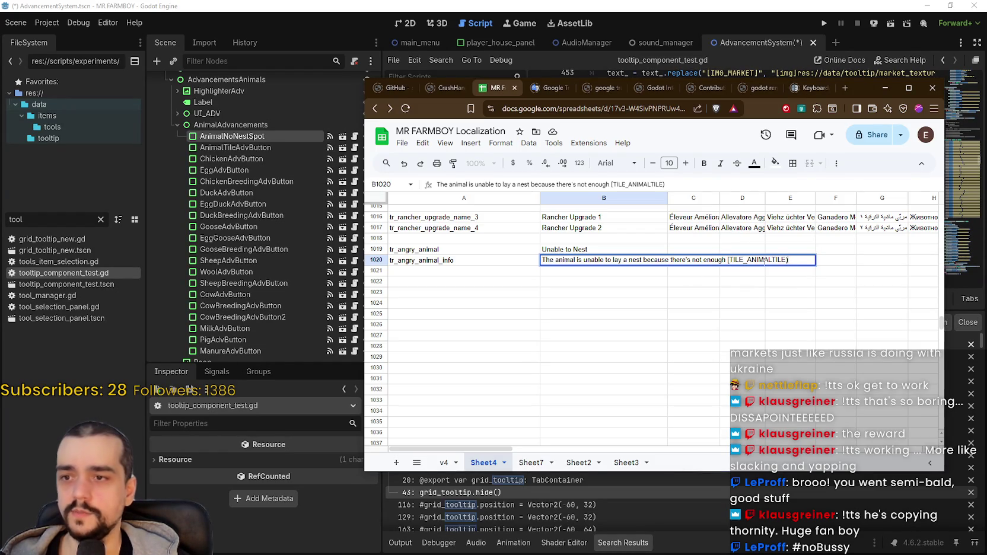
Step: In B1020, replace the ending with 'Animal Tiles [IMG_ANIMALTILE].' and commit the cell
key("ctrl+v")
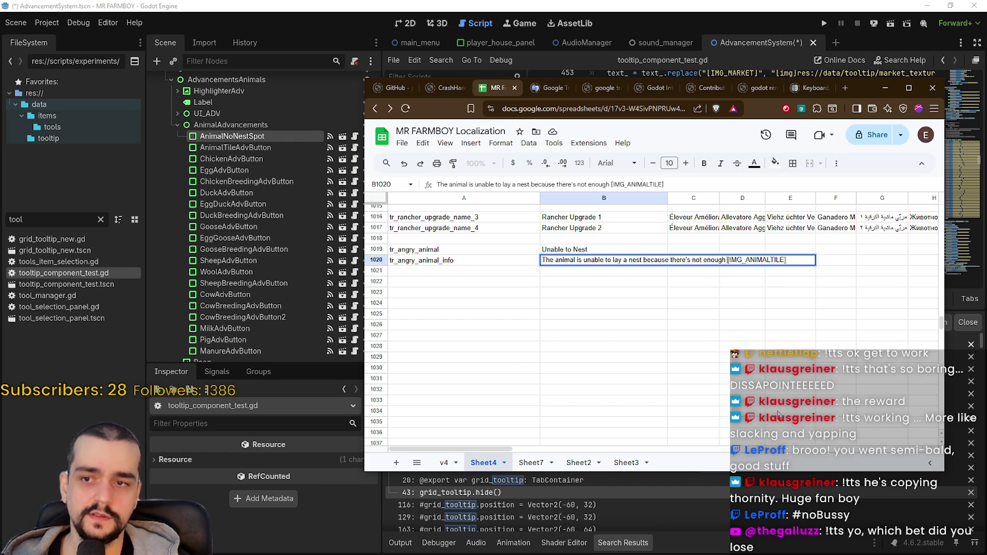
type("Animal Tiles")
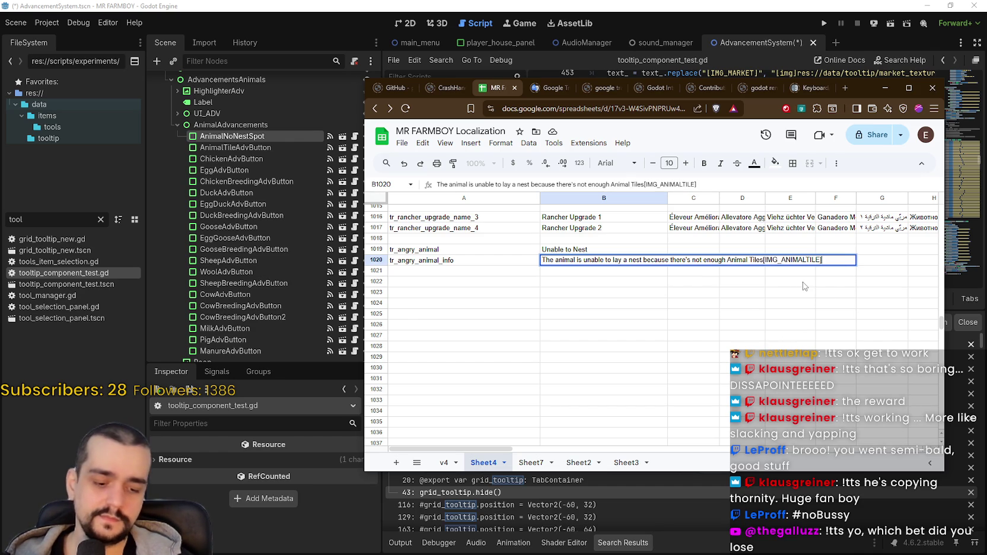
type(".")
left_click(763, 259)
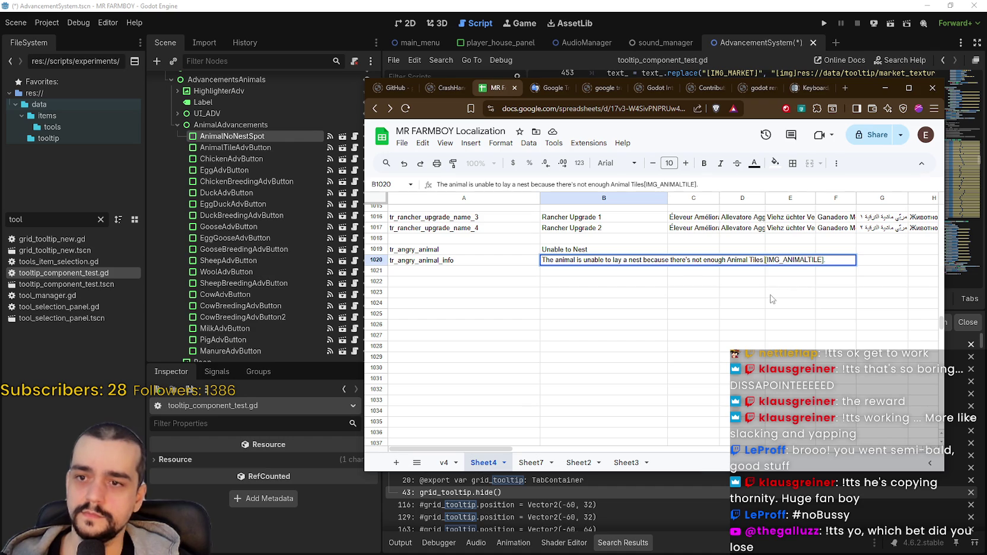
left_click(771, 297)
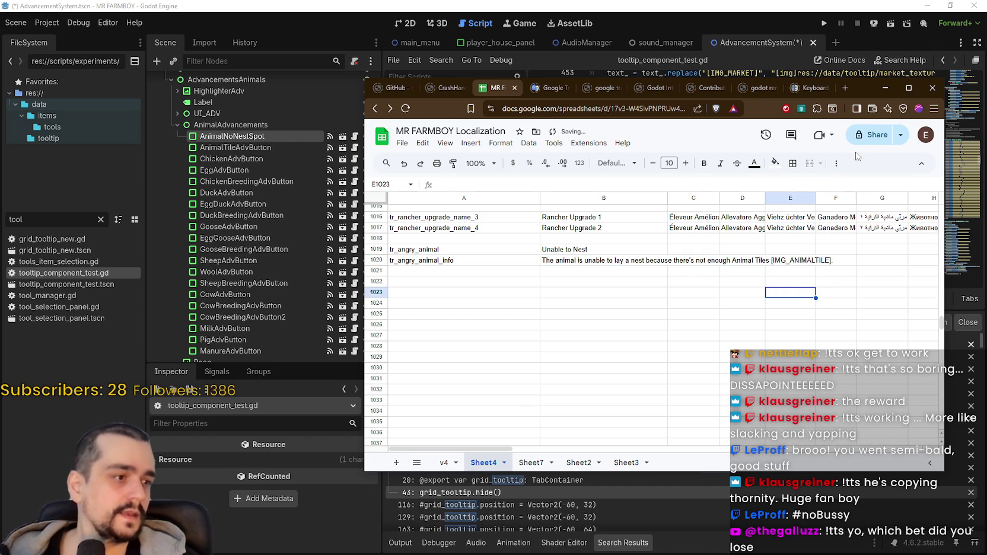
key("alt+Tab")
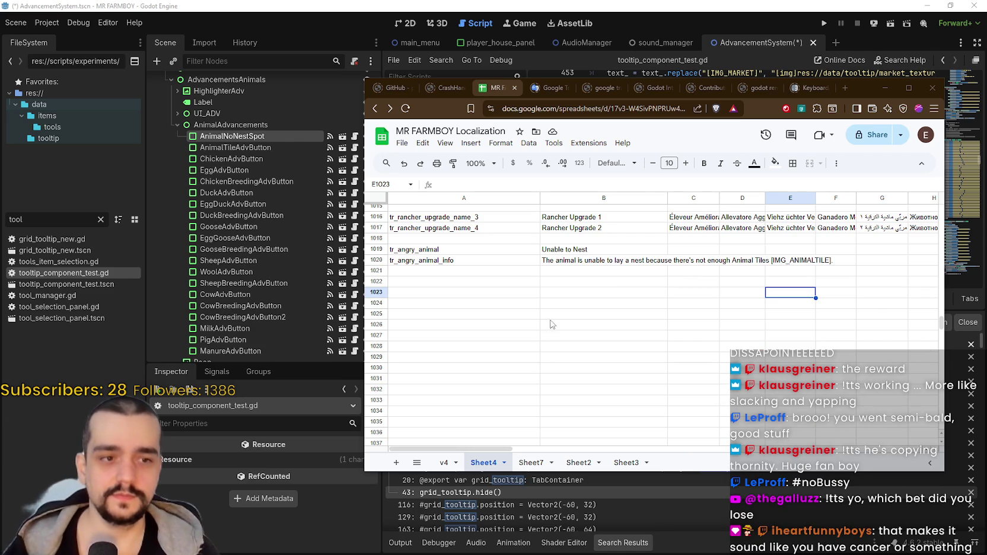
Step: Look over key cells A1019–A1022 without changing them, then return to Godot
left_click(481, 281)
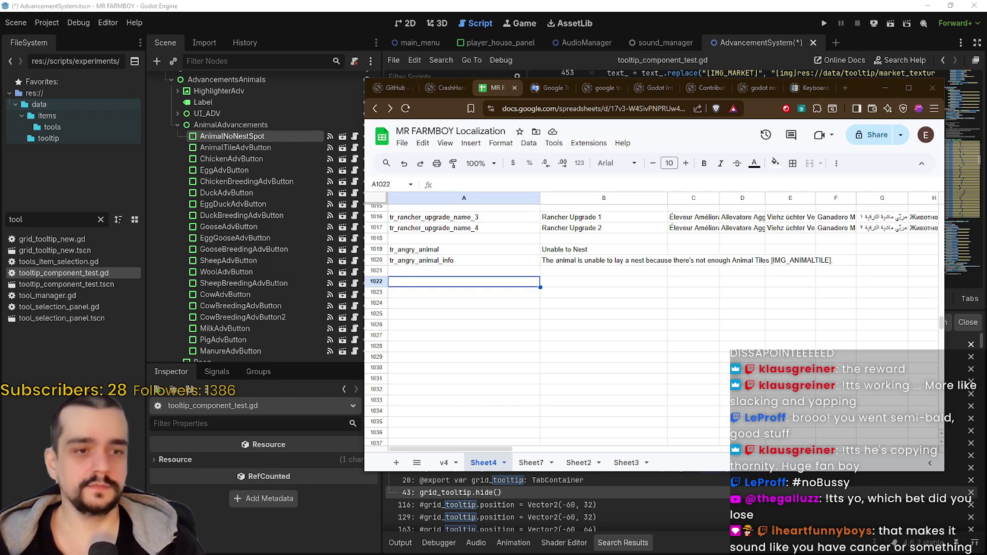
left_click(466, 272)
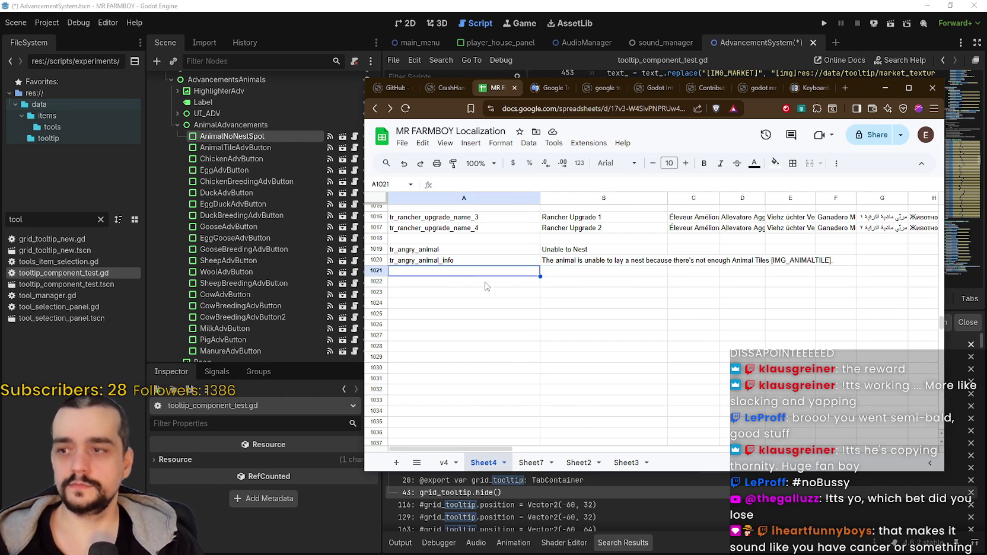
type("A")
key("BackSpace")
type("tr")
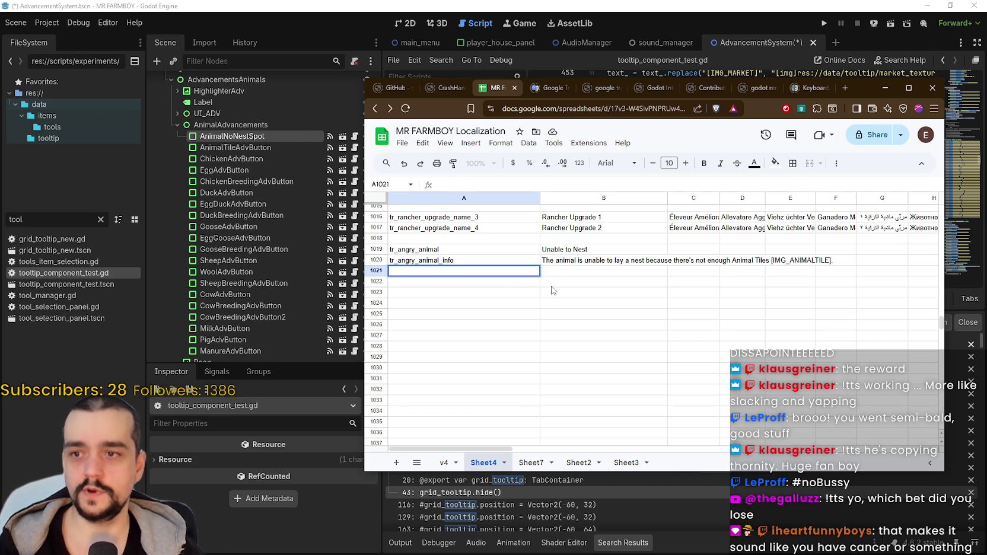
left_click(471, 249)
key("alt+Tab")
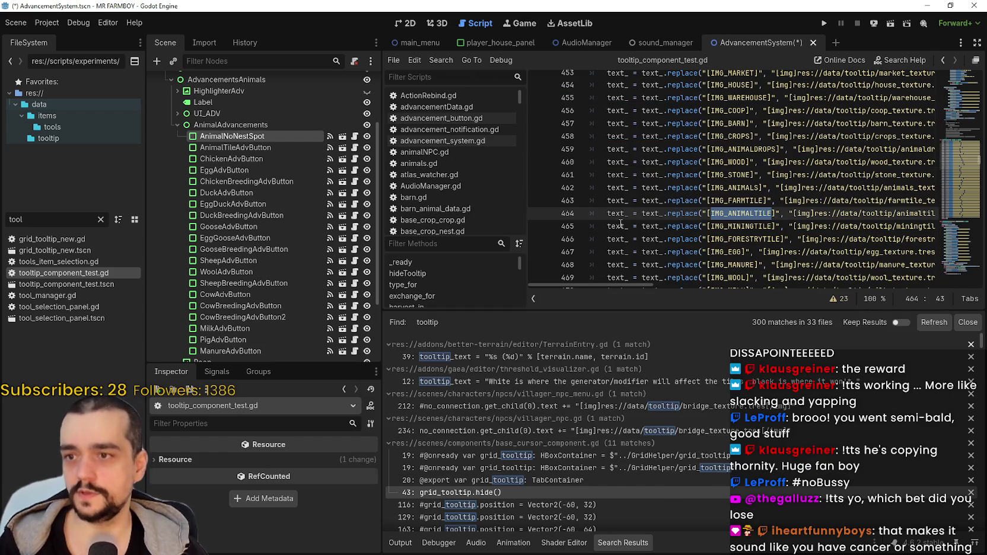
Step: Show the advancement panel in the 2D view and switch to the Select tool
left_click(431, 24)
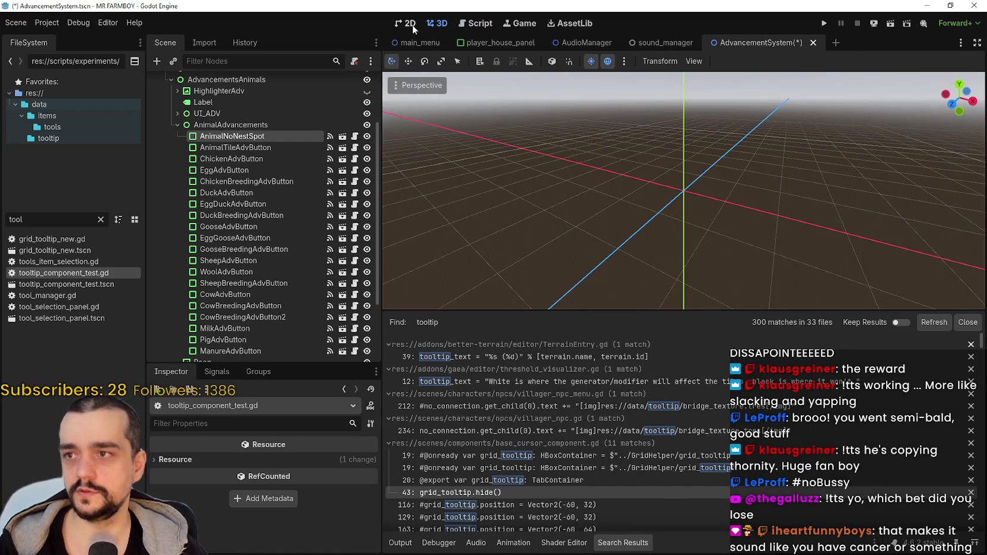
left_click(409, 24)
scroll(617, 263, "down", 2)
left_click(618, 263)
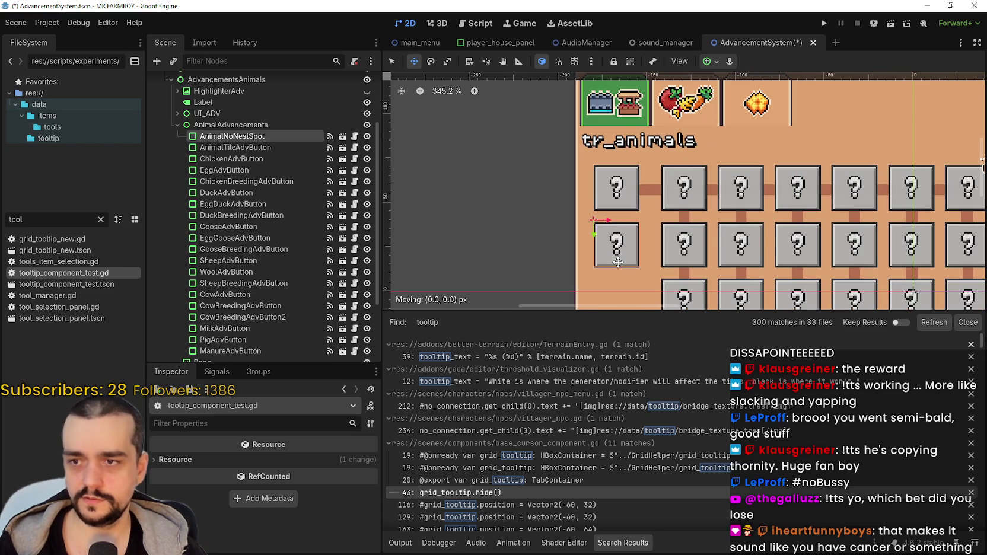
left_click(394, 60)
left_click(400, 543)
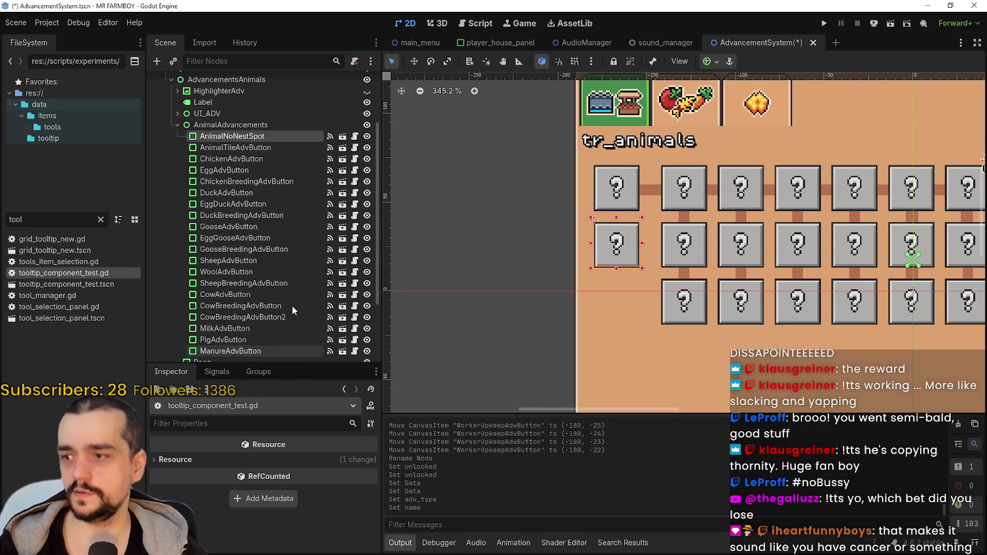
Step: Select AnimalNoNestSpot and confirm its advancement name is tr_angry_animal
left_click(241, 148)
left_click(240, 136)
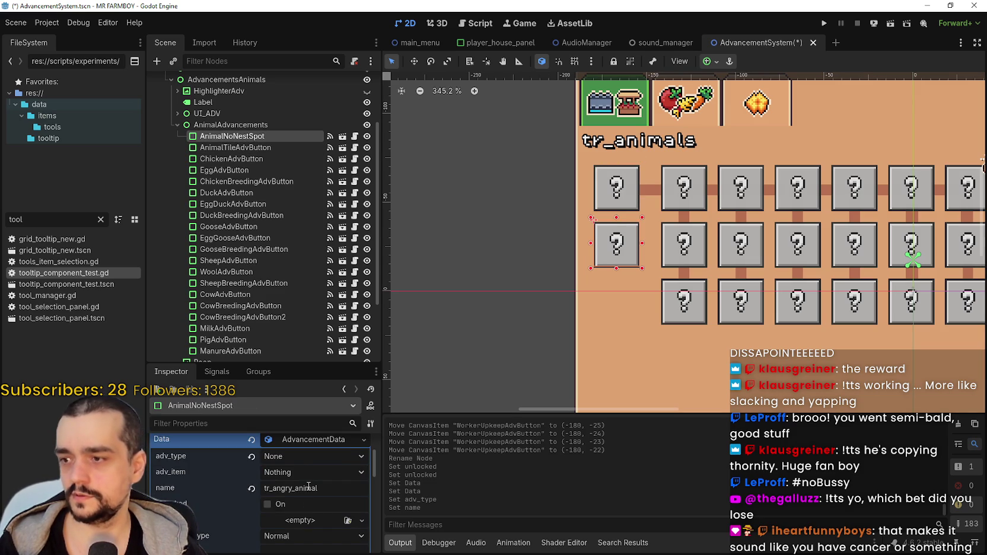
key("Return")
scroll(327, 500, "down", 1)
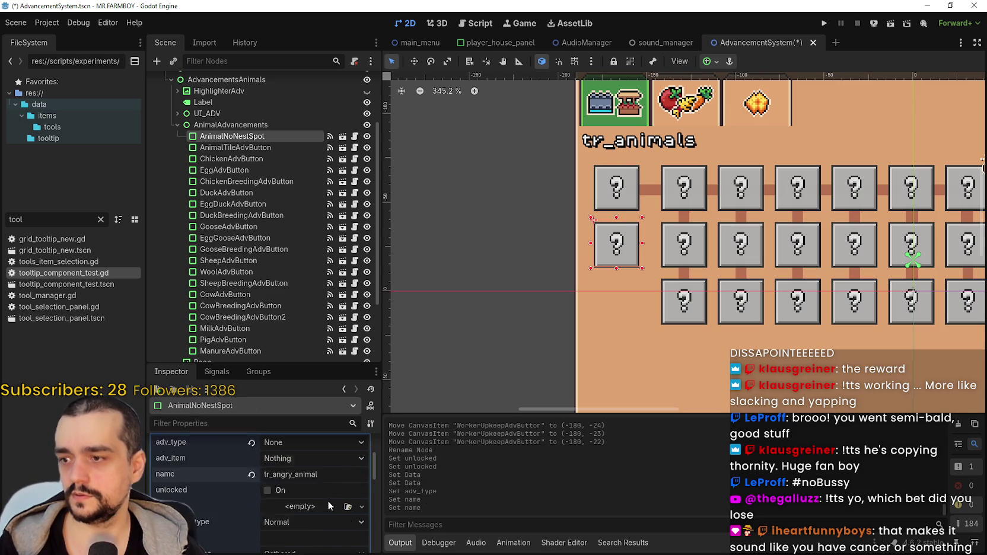
scroll(327, 500, "down", 3)
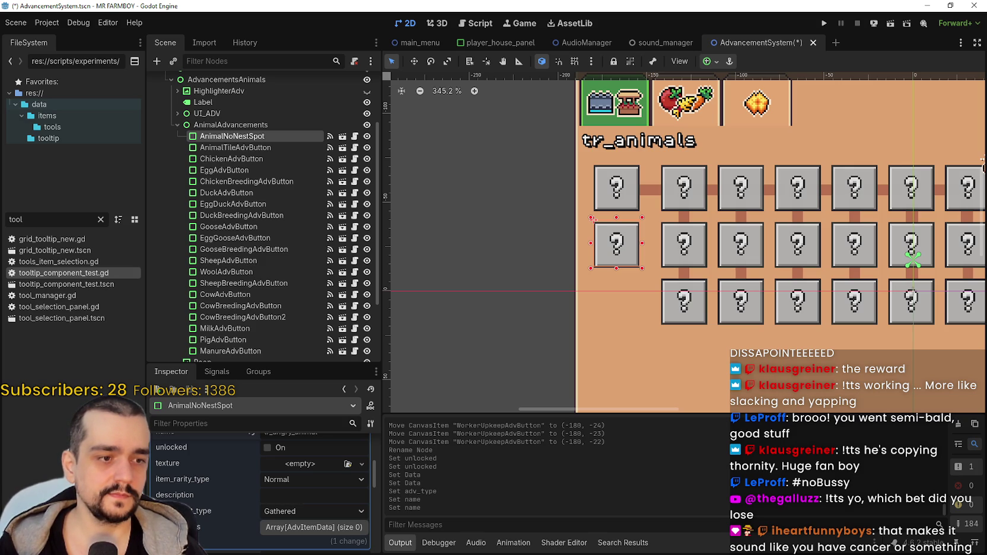
key("alt+Tab")
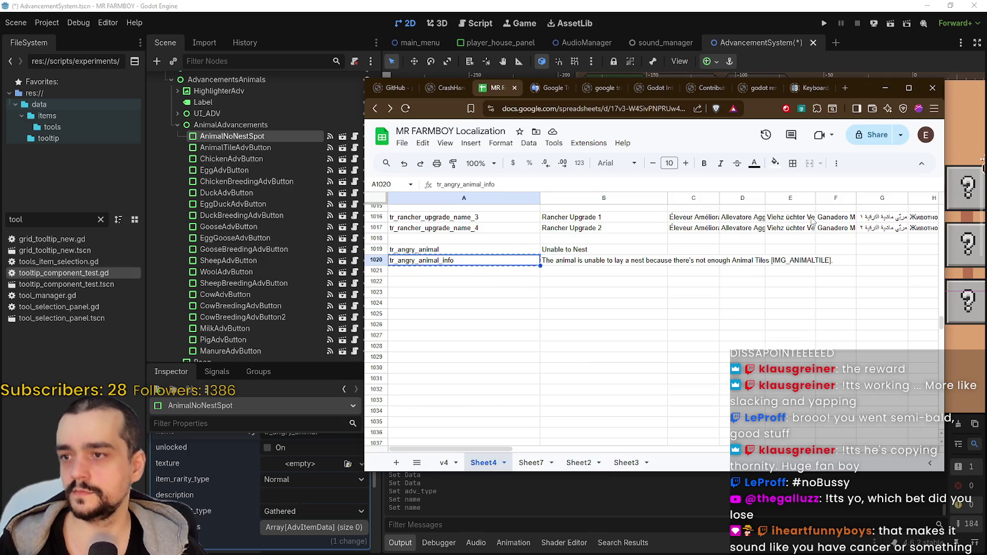
Step: Set AnimalNoNestSpot's description to tr_angry_animal_info, keeping item rarity at Normal
key("alt+Tab")
left_click(301, 497)
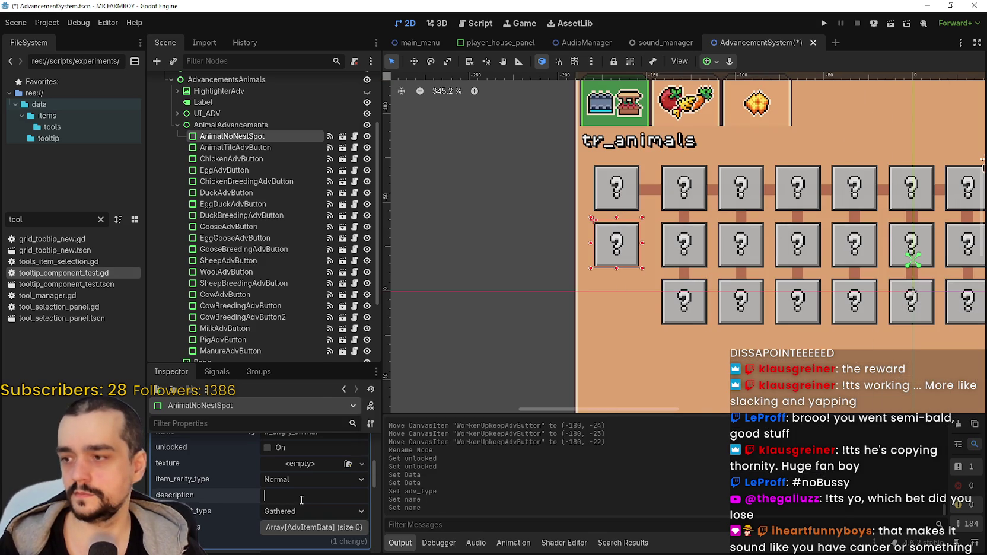
scroll(301, 495, "up", 2)
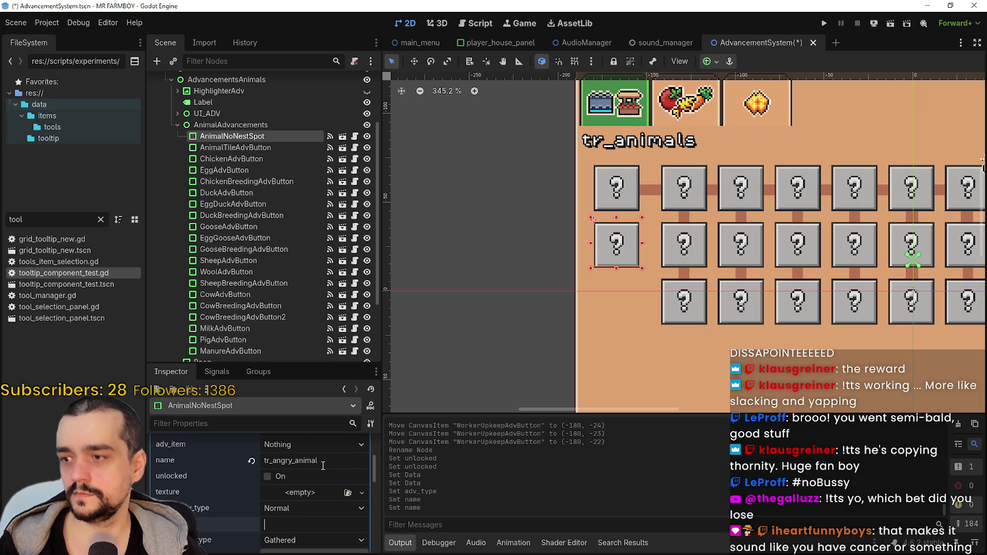
key("ctrl+v")
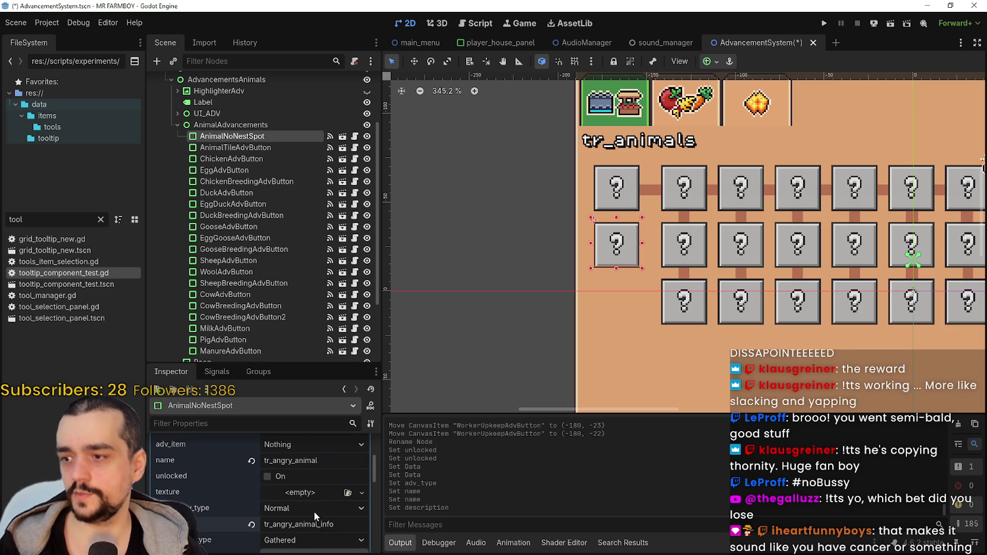
left_click(311, 507)
left_click(310, 496)
Step: Mark the advancement unlocked and save the AdvancementSystem scene
scroll(272, 523, "down", 2)
scroll(271, 523, "up", 2)
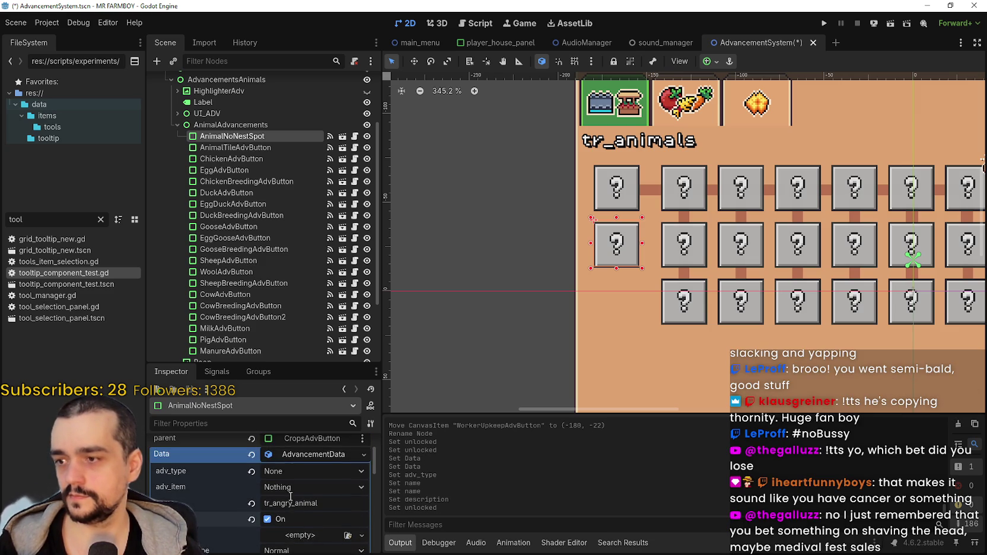
left_click(279, 476)
key("ctrl+s")
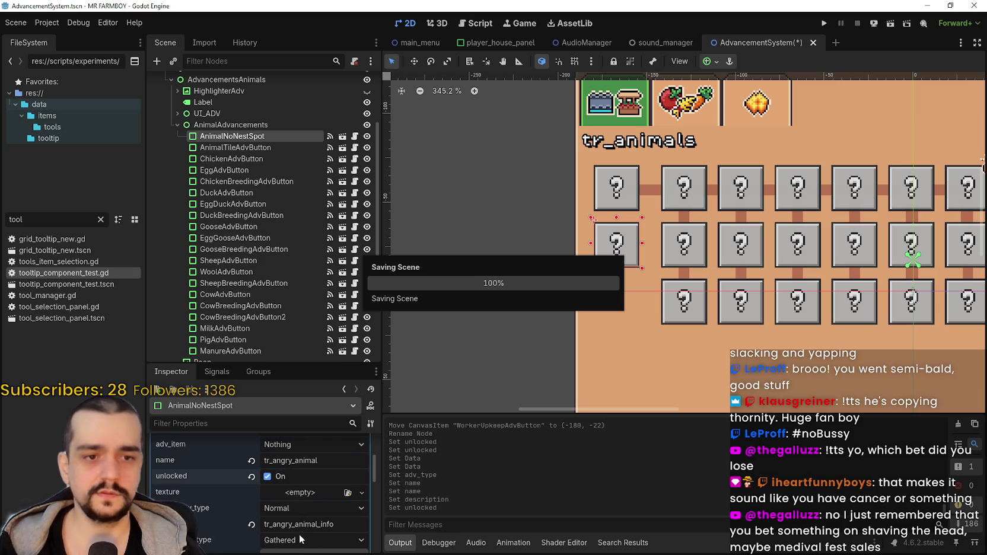
Step: Set the requirment_type dropdown to Unlocks in the Inspector and save the scene
scroll(298, 522, "down", 3)
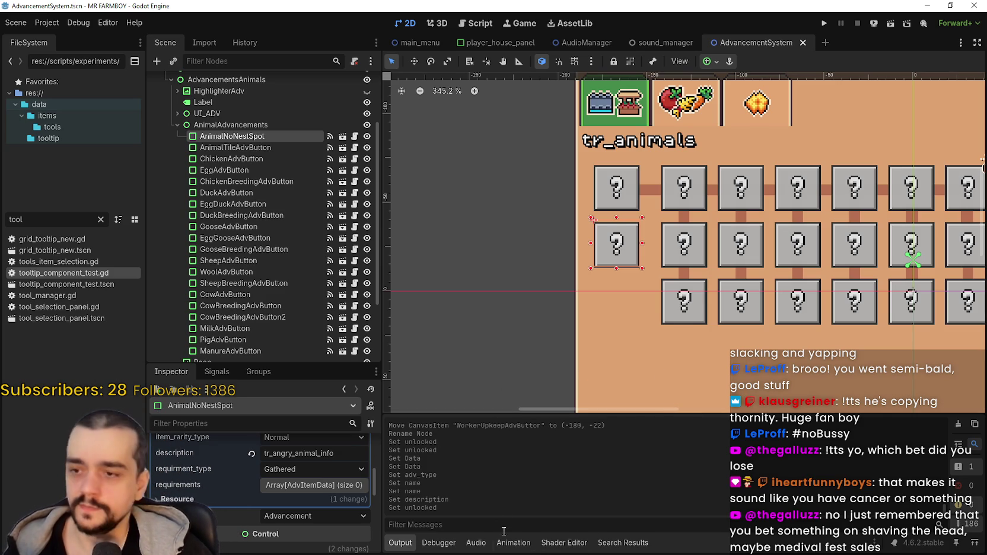
scroll(359, 471, "up", 5)
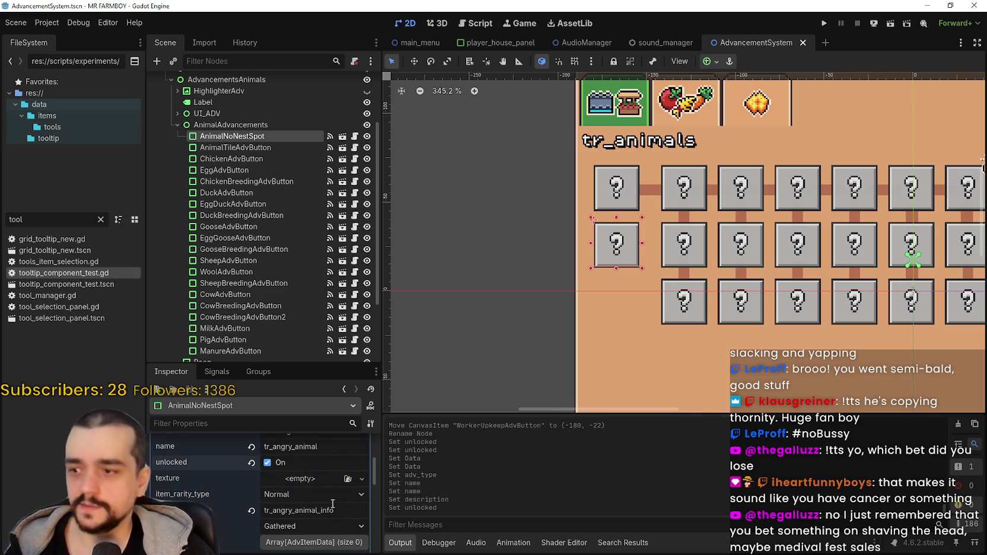
scroll(320, 474, "up", 1)
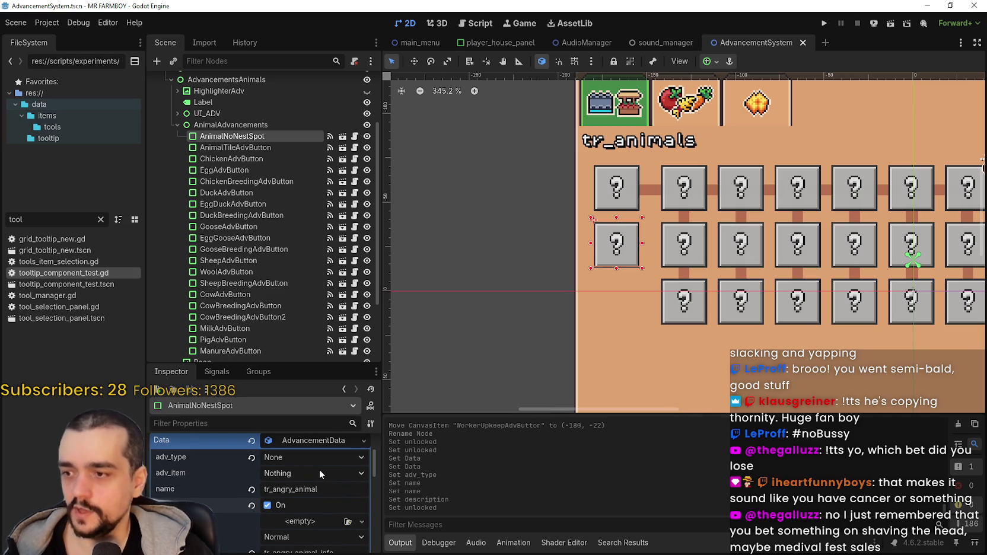
scroll(317, 473, "down", 3)
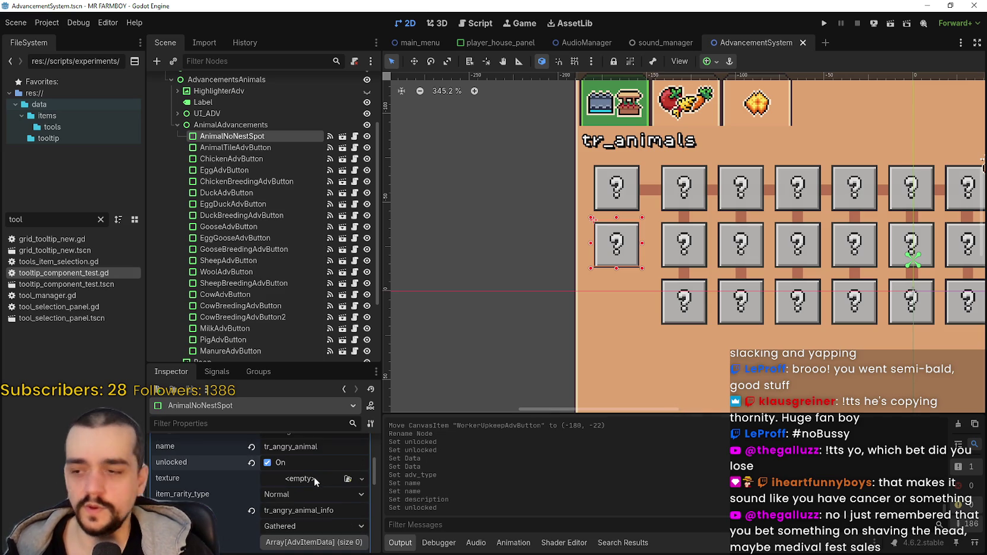
left_click(317, 526)
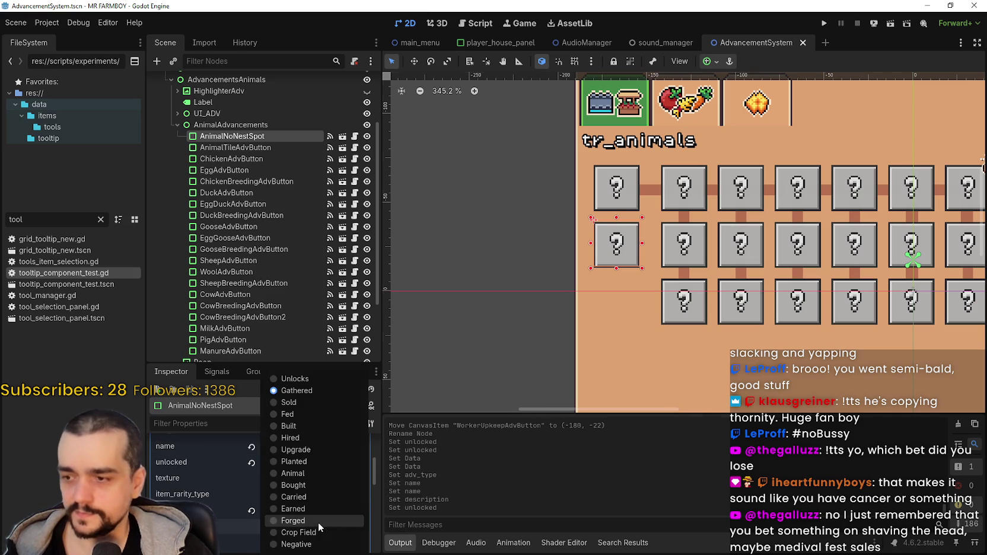
left_click(320, 379)
scroll(315, 528, "down", 1)
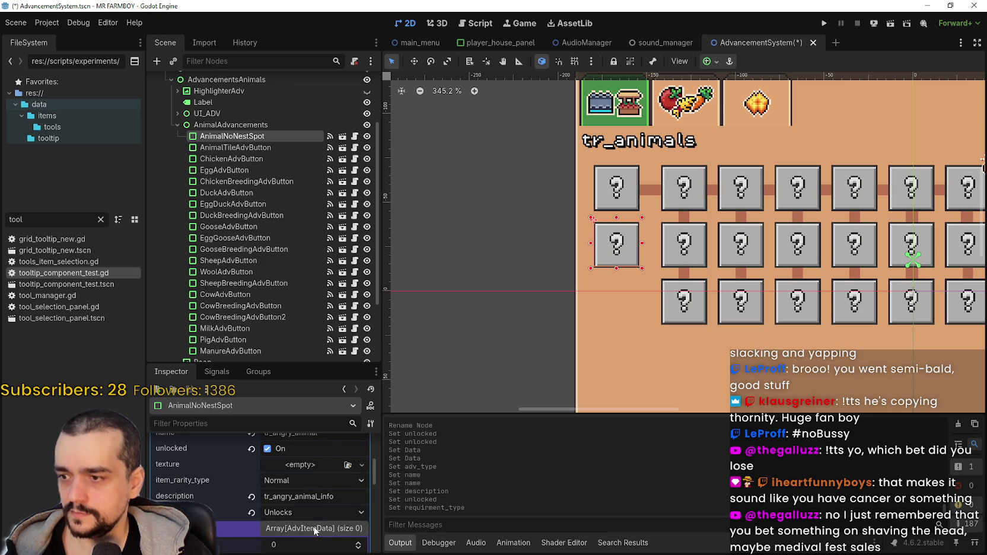
key("ctrl+s")
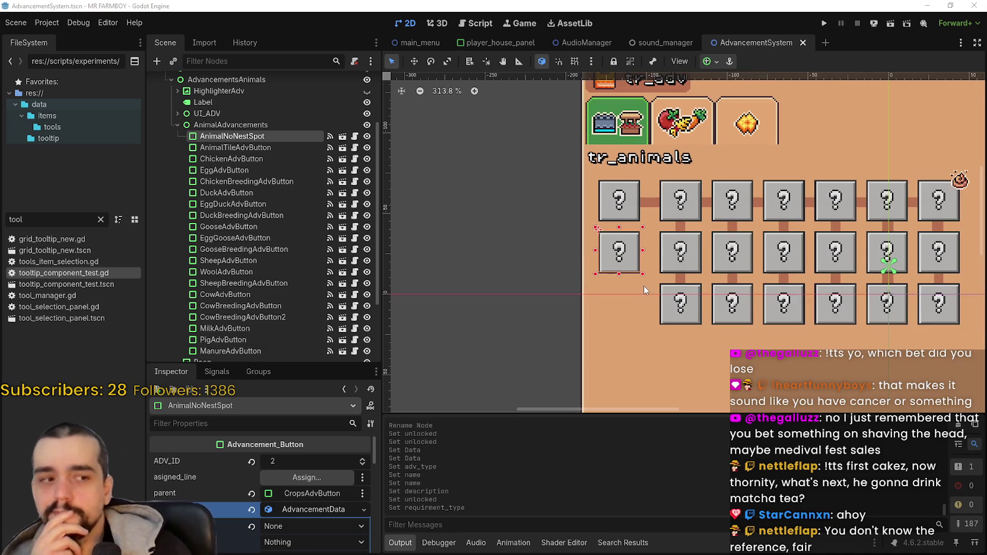
scroll(628, 290, "down", 2)
scroll(629, 290, "up", 2)
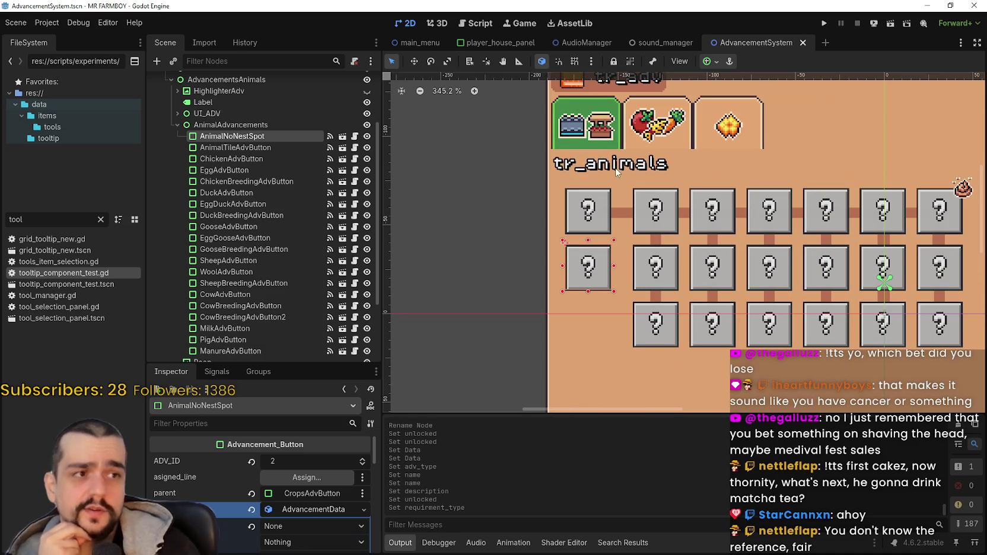
scroll(623, 312, "up", 1)
scroll(623, 303, "down", 2)
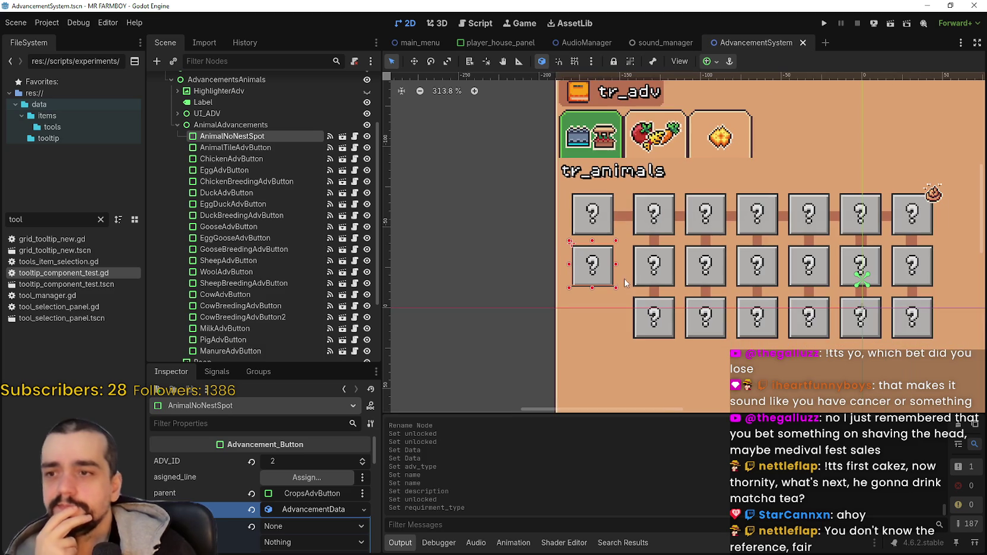
scroll(620, 288, "up", 4)
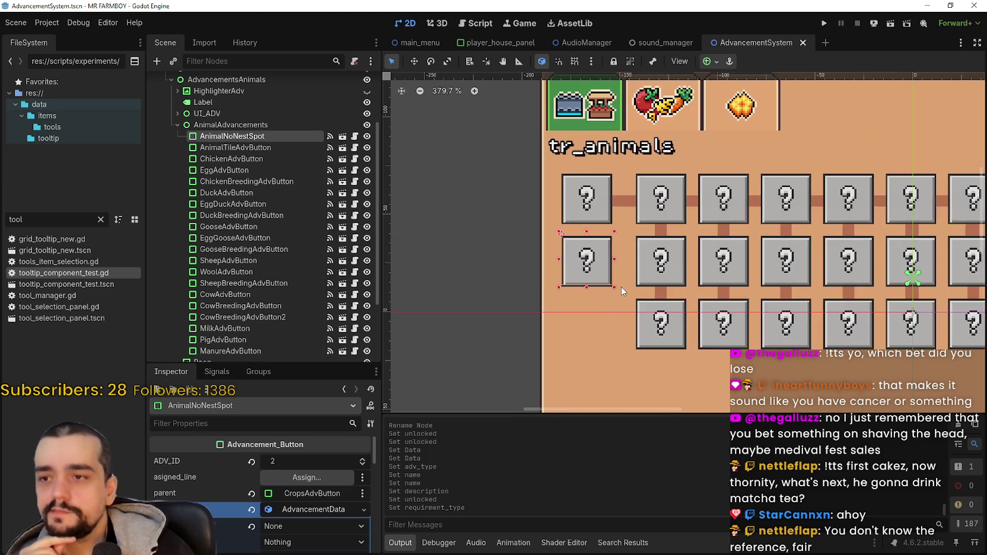
scroll(622, 288, "down", 4)
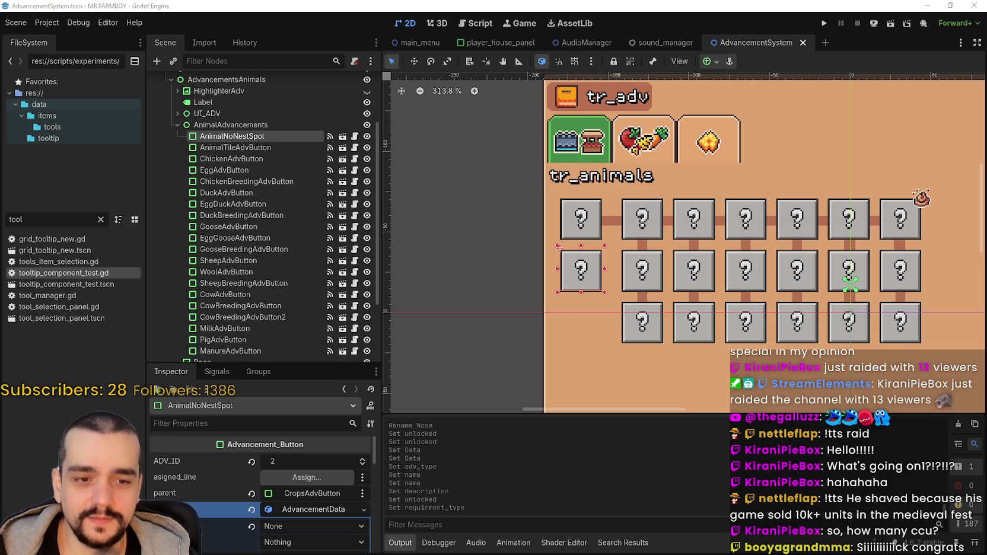
key("alt+Tab")
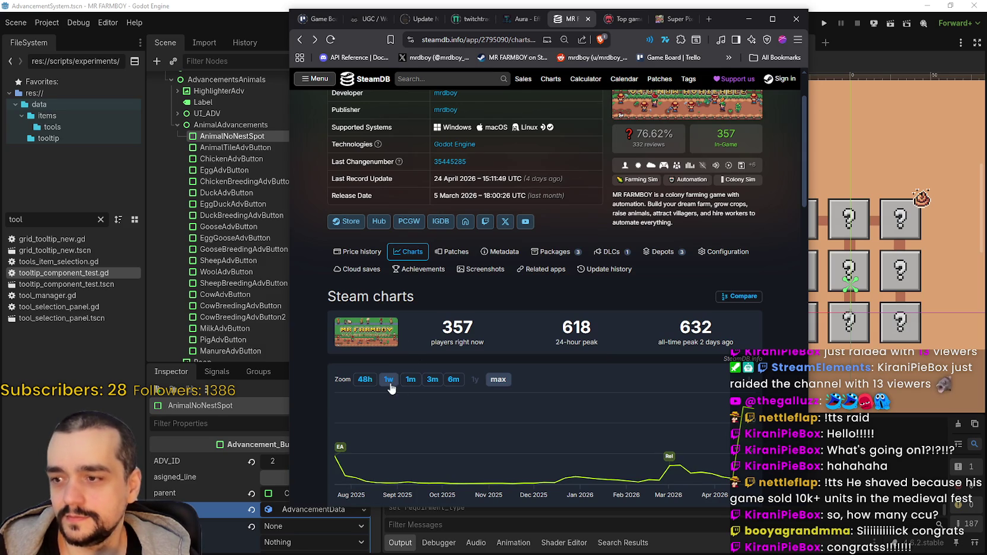
Step: Zoom the player chart to 1 week and highlight the 618 and 632 peak figures
left_click(388, 379)
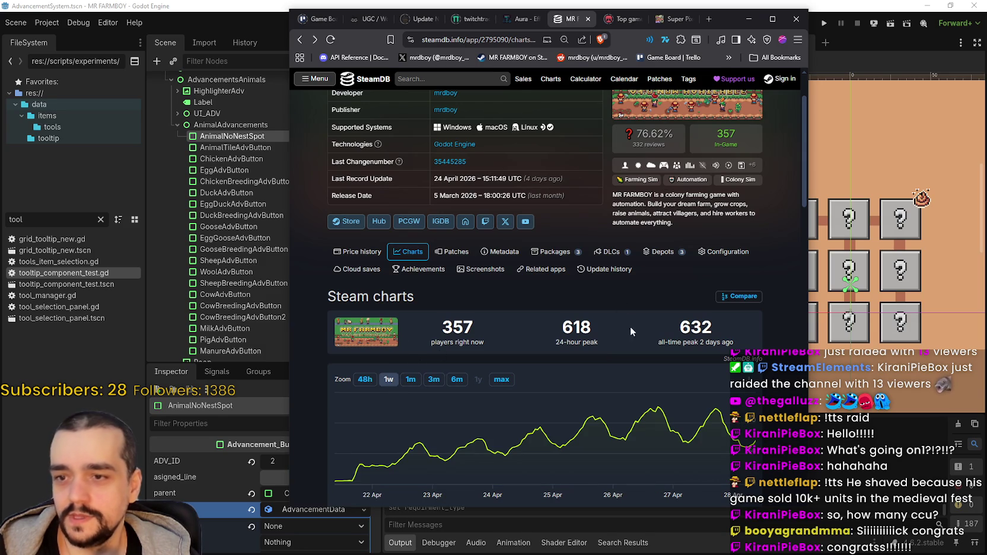
double_click(575, 327)
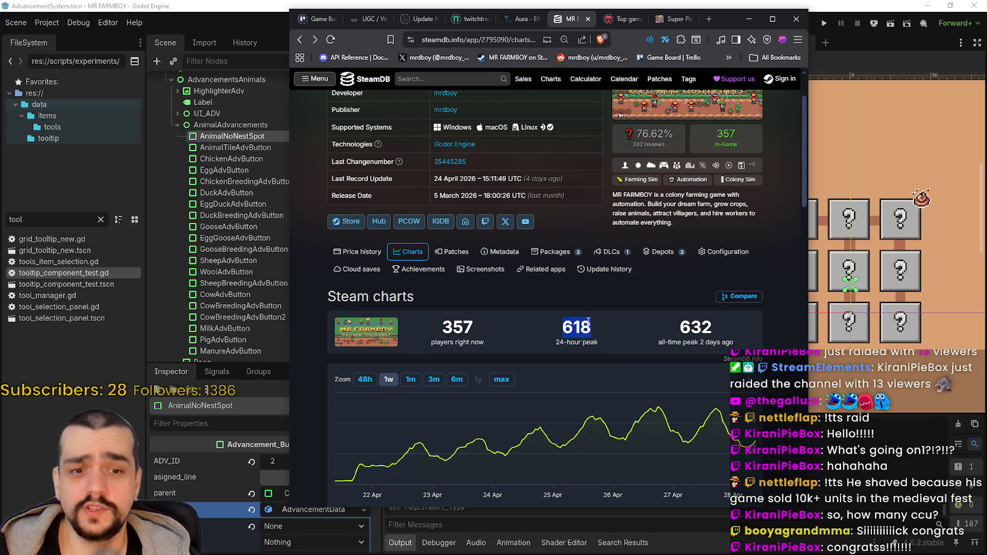
left_click(685, 327)
double_click(686, 327)
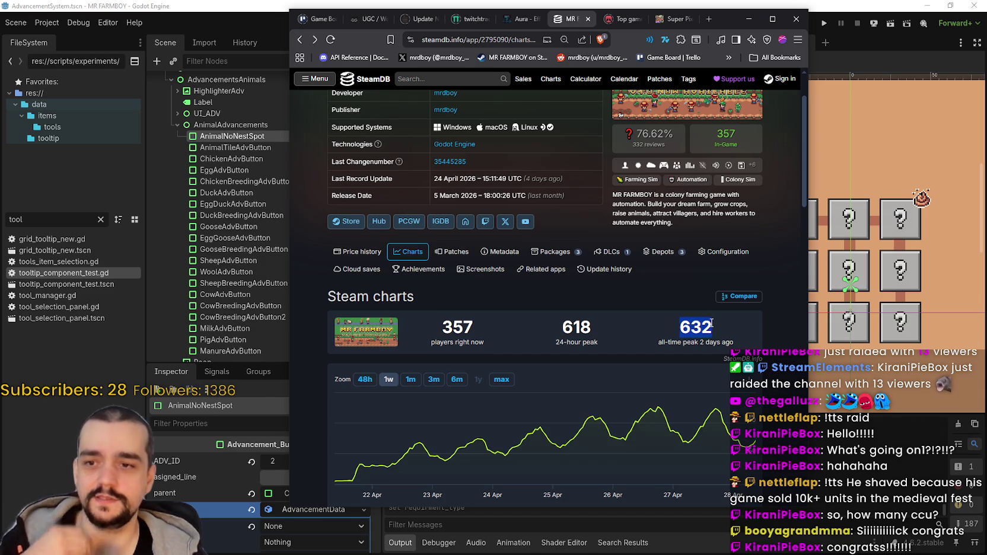
left_click(717, 320)
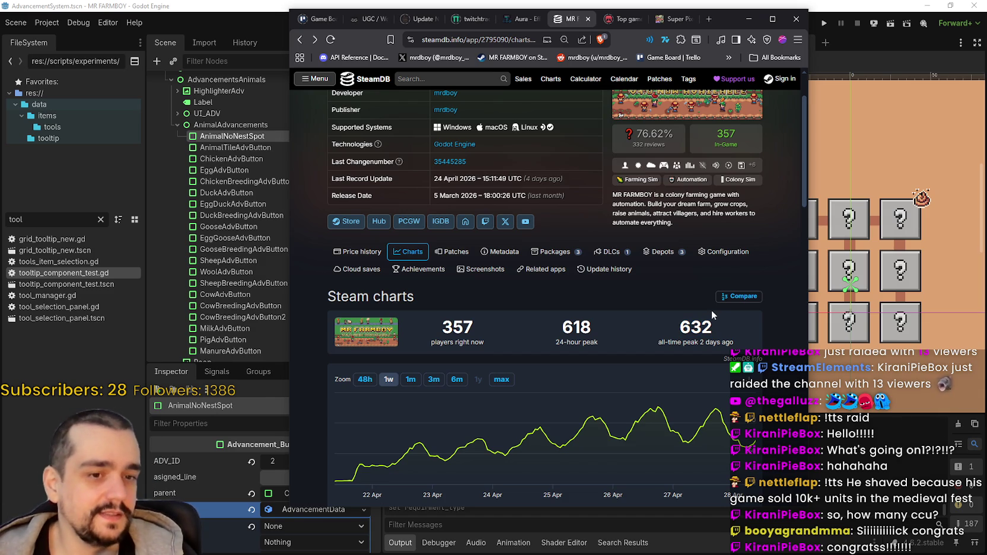
Step: Minimize the browser window to return to Godot
left_click_drag(738, 22, 722, 20)
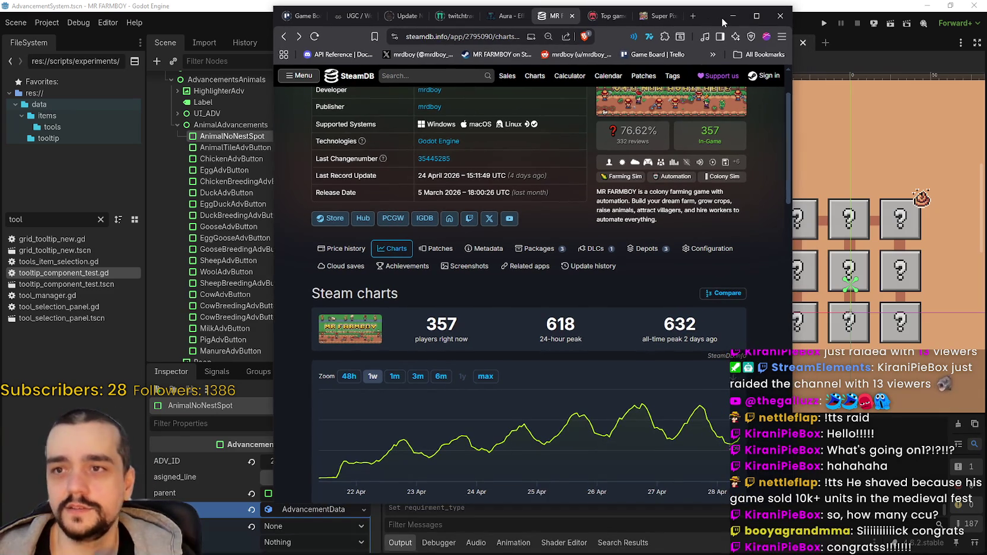
left_click(729, 18)
scroll(702, 298, "down", 1)
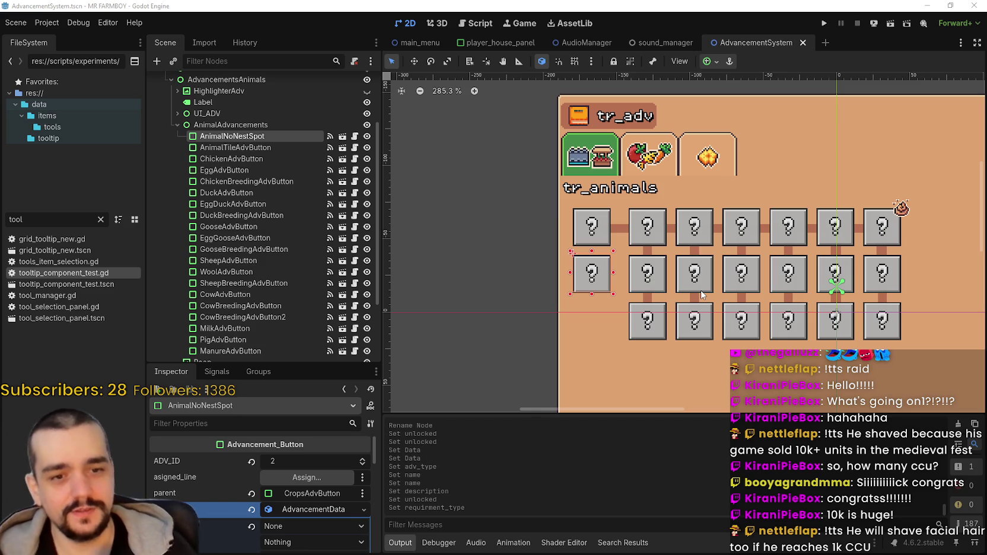
scroll(705, 231, "up", 2)
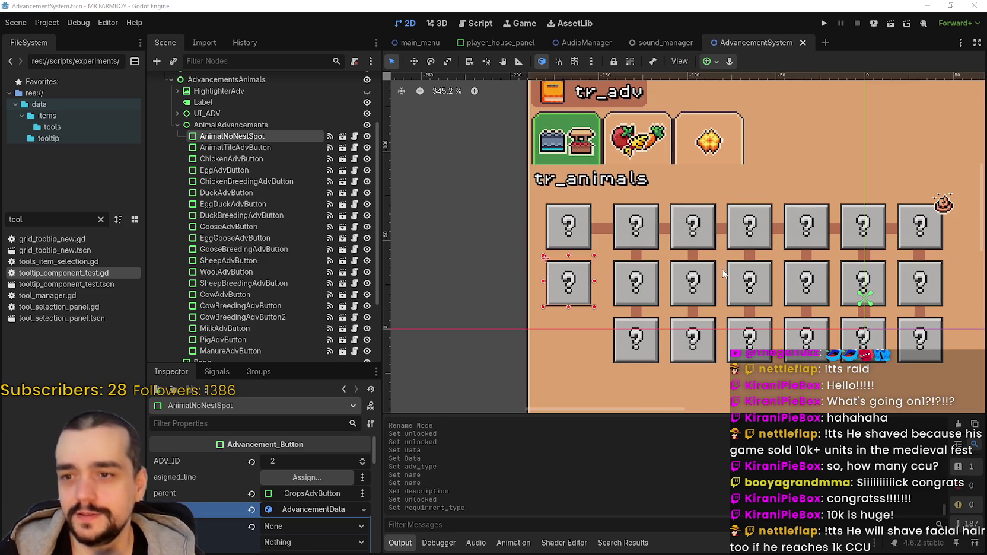
scroll(738, 248, "down", 2)
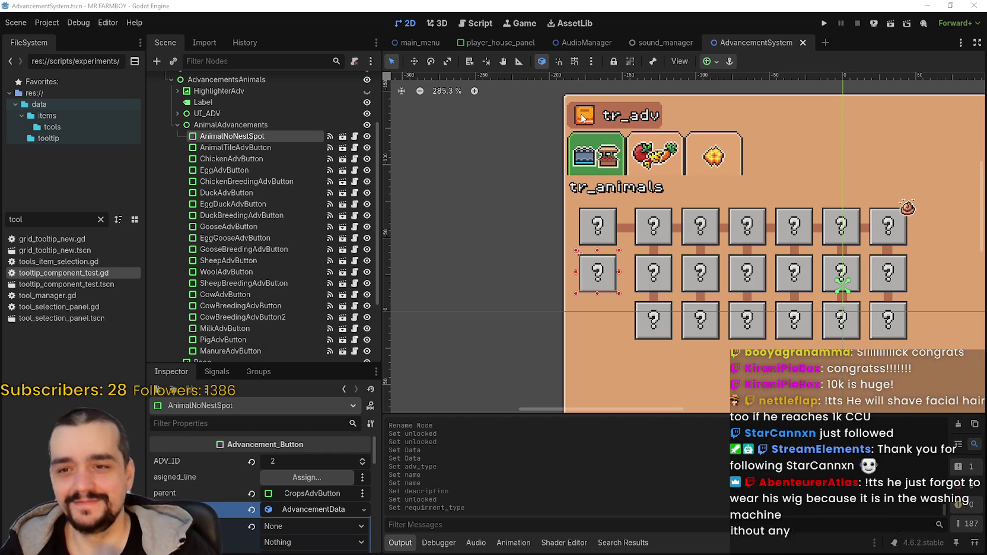
scroll(668, 338, "up", 3)
left_click_drag(668, 338, 644, 350)
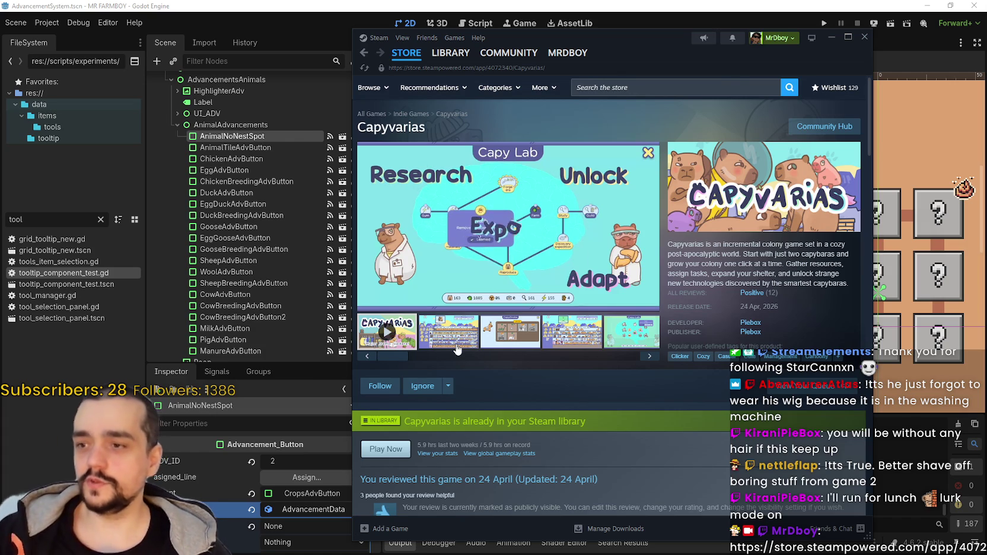
Step: Scroll the Capyvarias store page and check its Positive (12) review summary
scroll(460, 344, "down", 4)
scroll(469, 320, "down", 2)
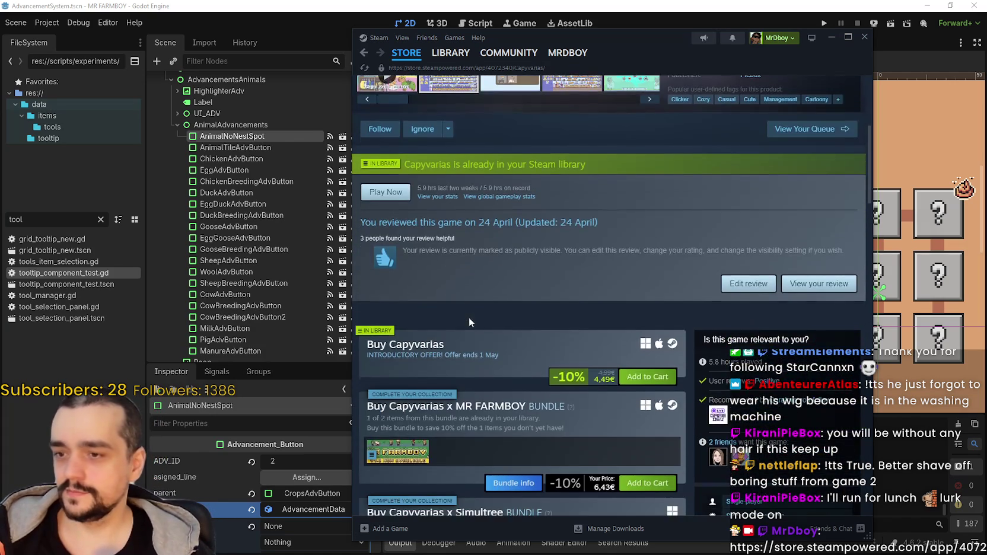
scroll(608, 415, "up", 6)
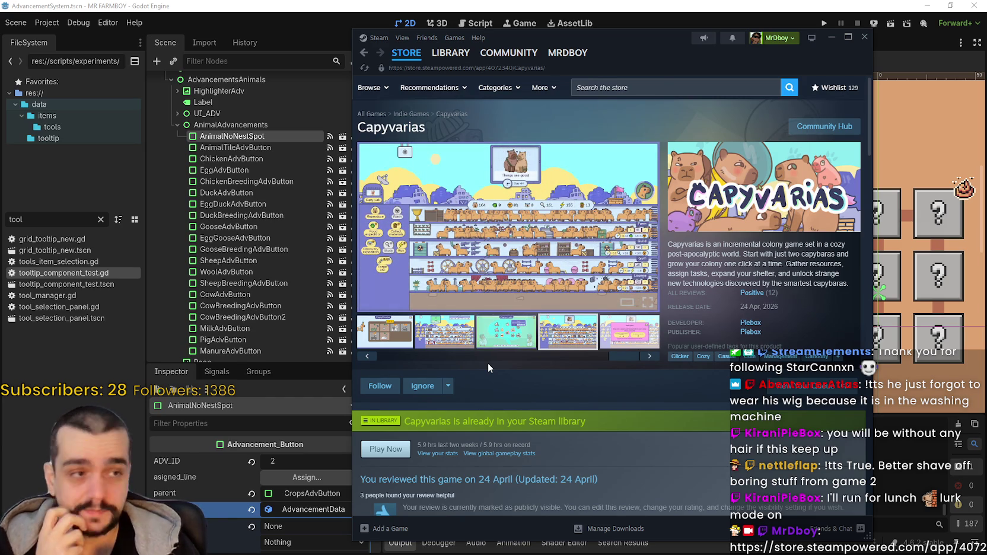
mouse_move(752, 293)
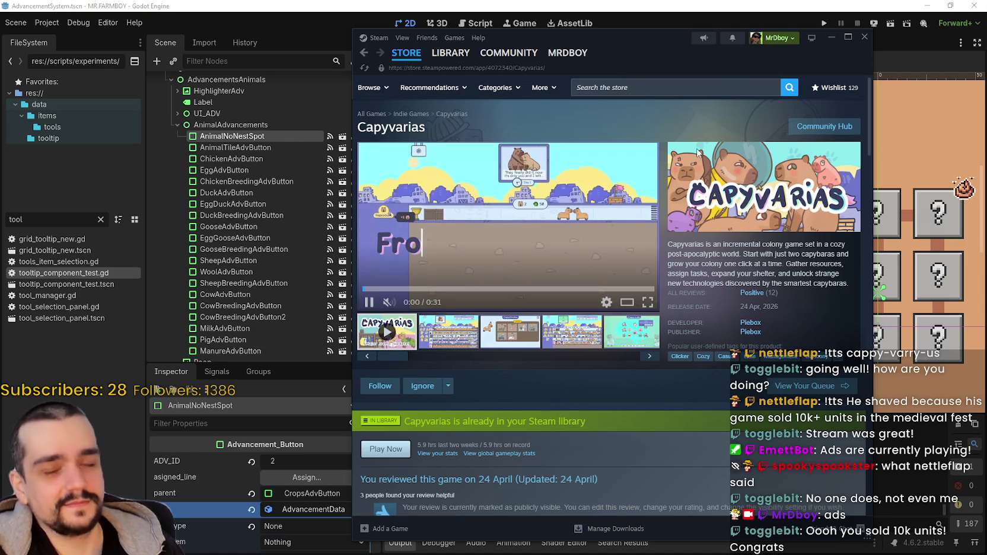
left_click(676, 87)
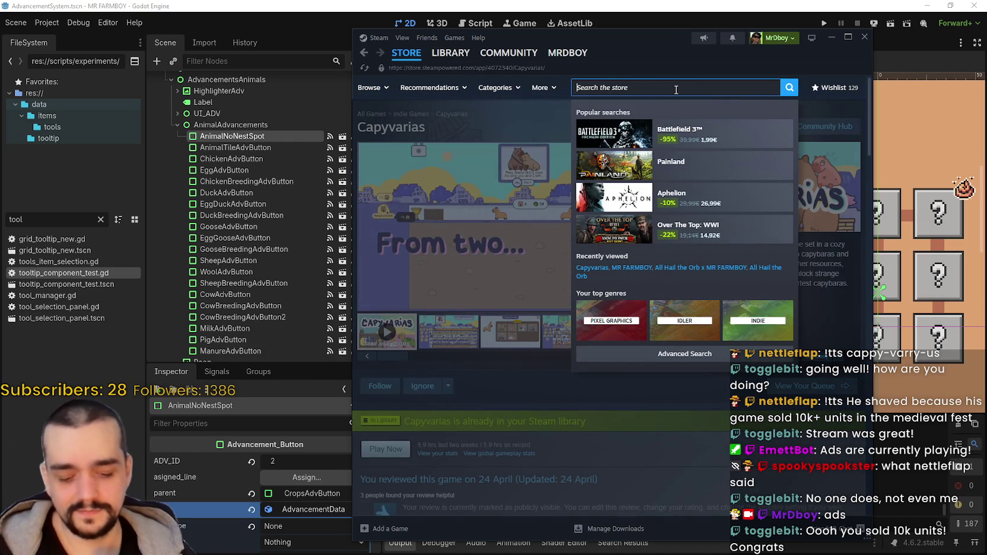
Step: Open the MR FARMBOY store page and place the SteamDB charts window left of Steam
type("MRFARMBOY")
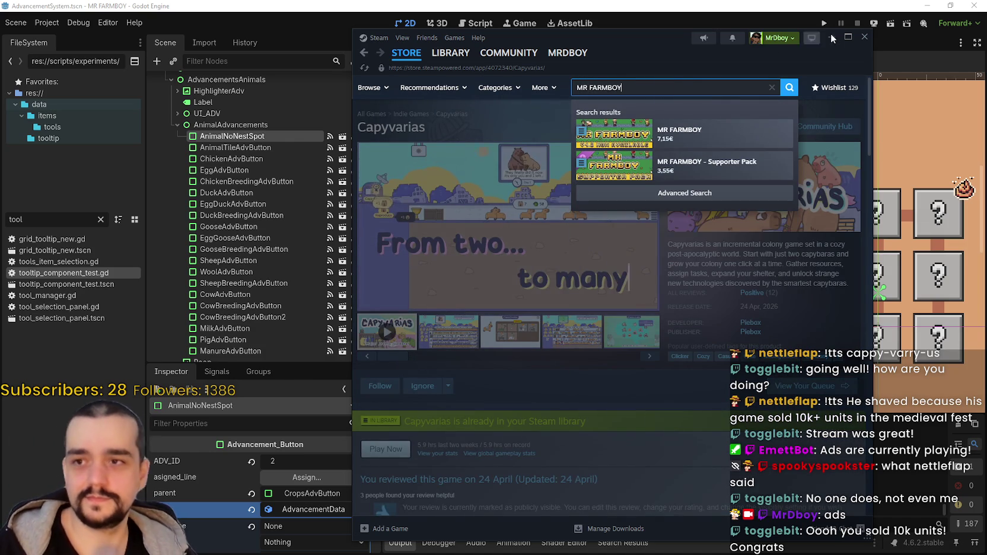
left_click(700, 132)
left_click_drag(699, 37, 790, 26)
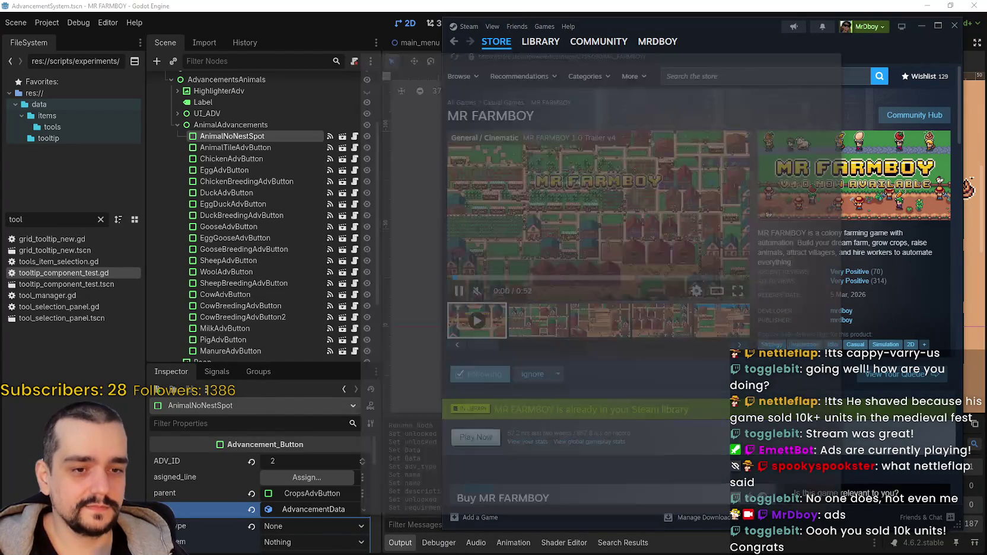
key("alt+Tab")
left_click_drag(701, 13, 406, 12)
left_click_drag(488, 153, 486, 162)
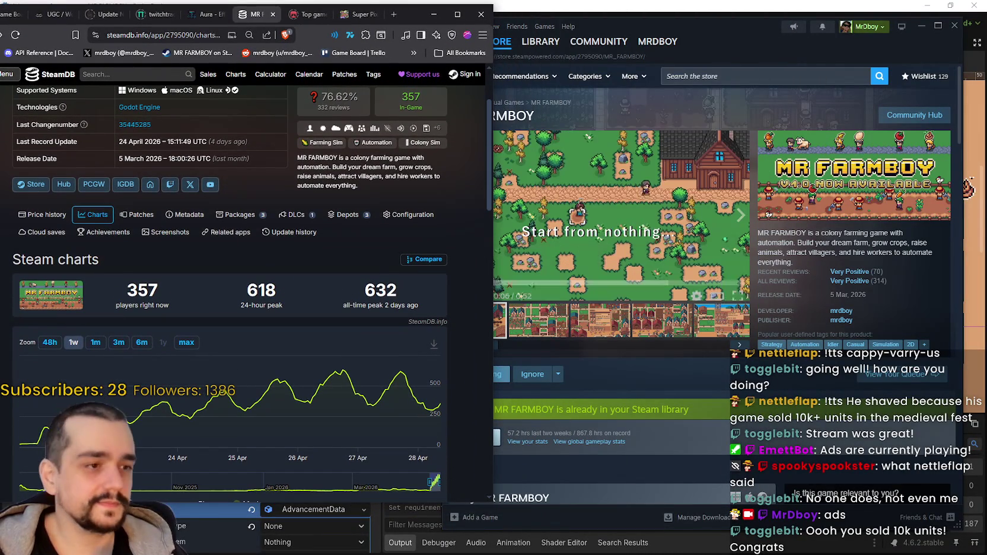